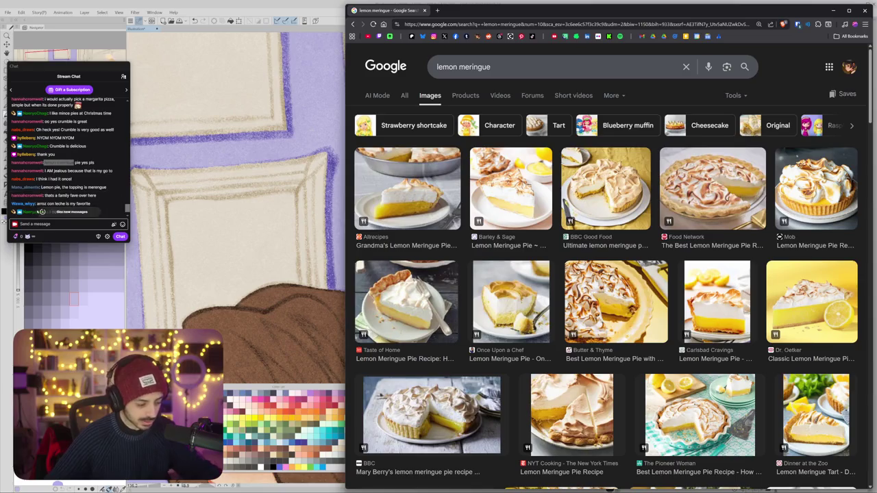
Step: Replace the lemon meringue image search in Chrome with a Google search for 'arroz con leche'
left_click(100, 204)
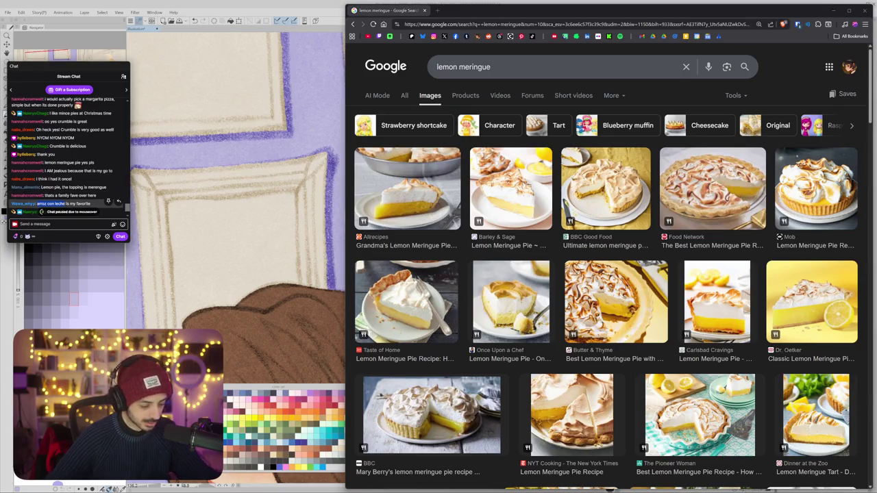
triple_click(480, 66)
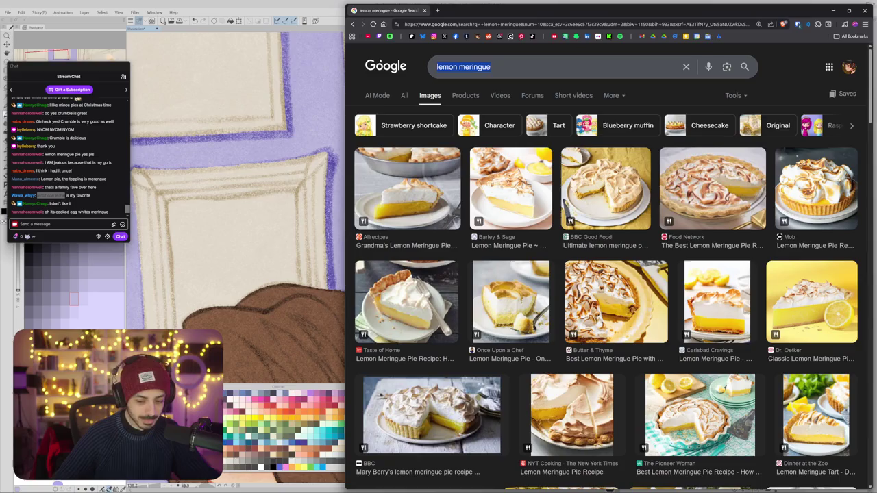
type("arroz con leche")
key("Return")
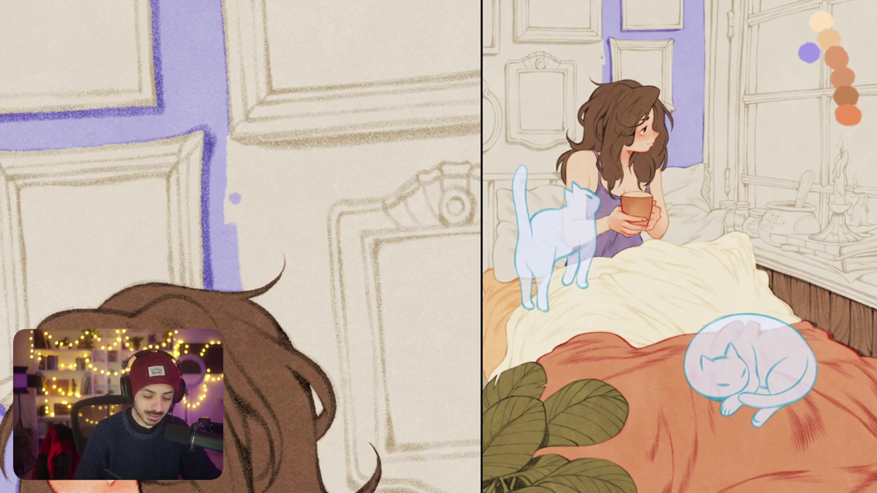
Step: Paint lavender along the frame's lower edge and fill the wall beneath it
left_click_drag(240, 206, 213, 267)
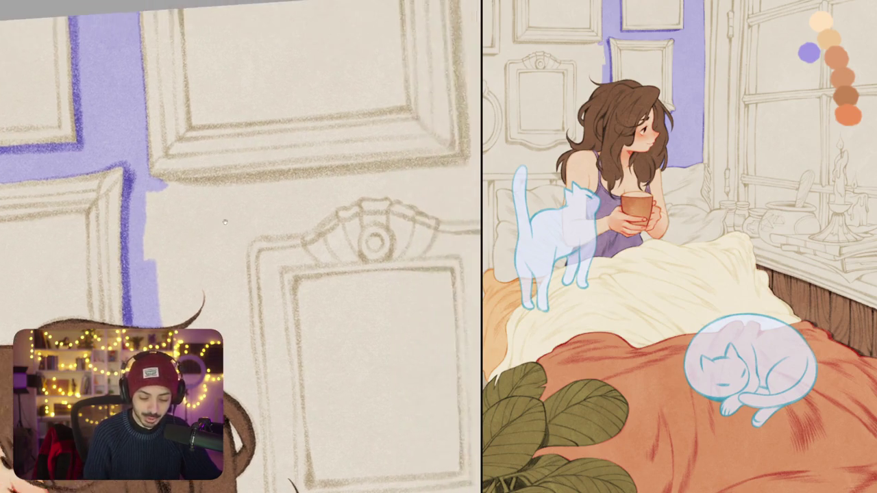
mouse_move(141, 221)
left_mouse_down()
mouse_move(421, 93)
mouse_move(233, 192)
left_mouse_up()
left_click_drag(391, 122, 274, 182)
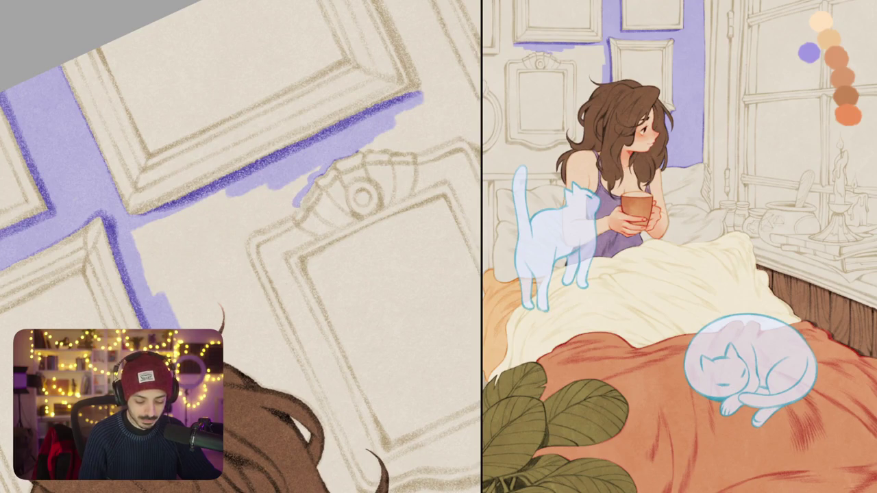
mouse_move(284, 212)
left_mouse_down()
mouse_move(245, 233)
mouse_move(244, 270)
left_mouse_up()
left_click_drag(251, 233, 277, 224)
mouse_move(315, 172)
left_mouse_down()
mouse_move(281, 205)
mouse_move(141, 236)
mouse_move(145, 263)
left_mouse_up()
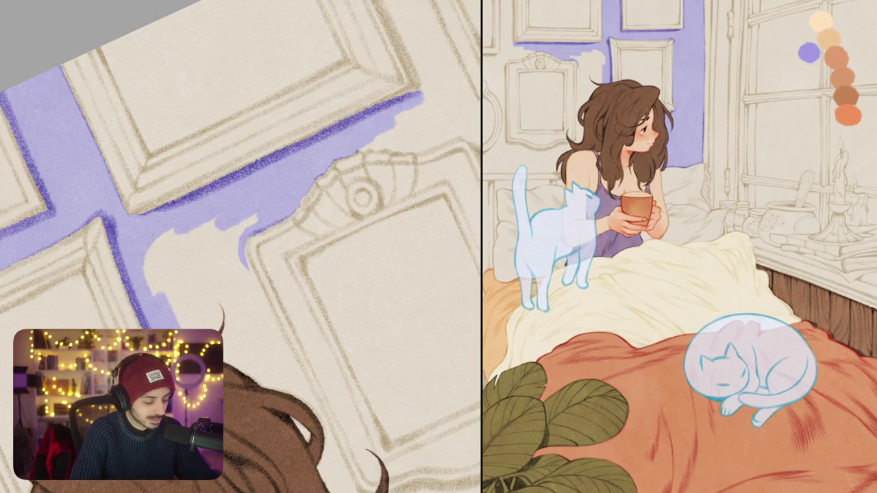
Step: Outline the ornate frame's left edge in lavender
left_click_drag(249, 268, 333, 214)
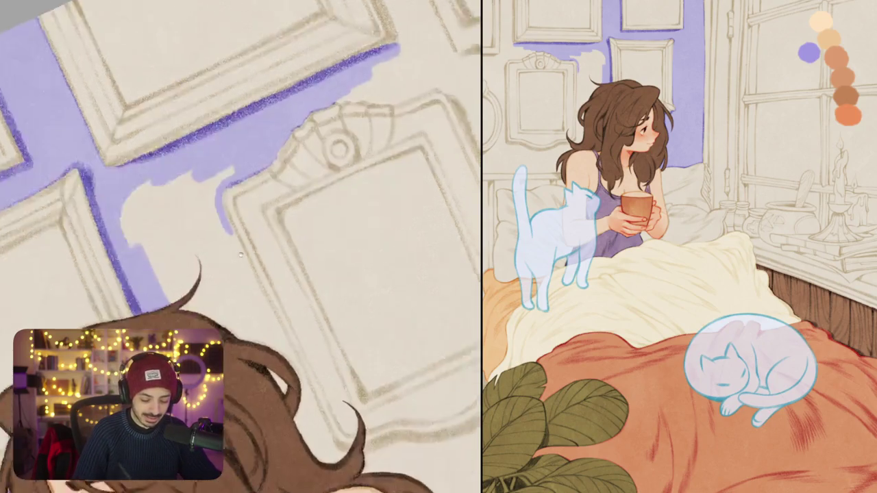
left_click_drag(256, 138, 253, 272)
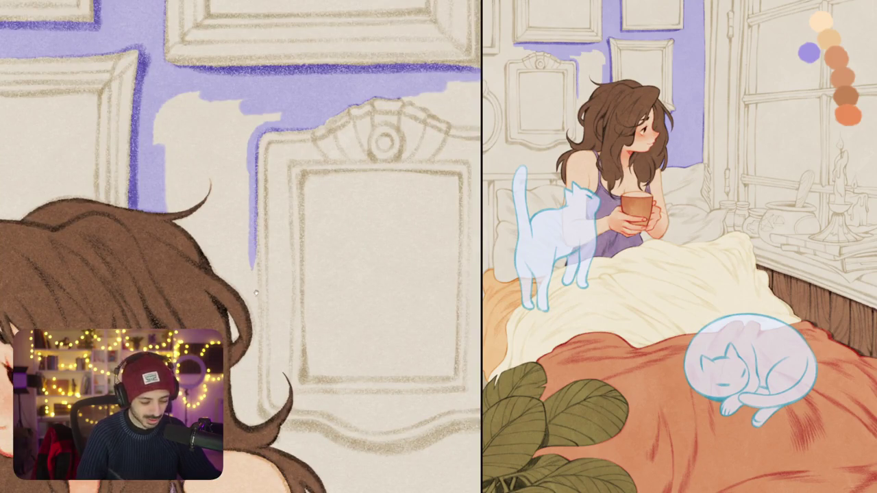
scroll(241, 247, "down", 2)
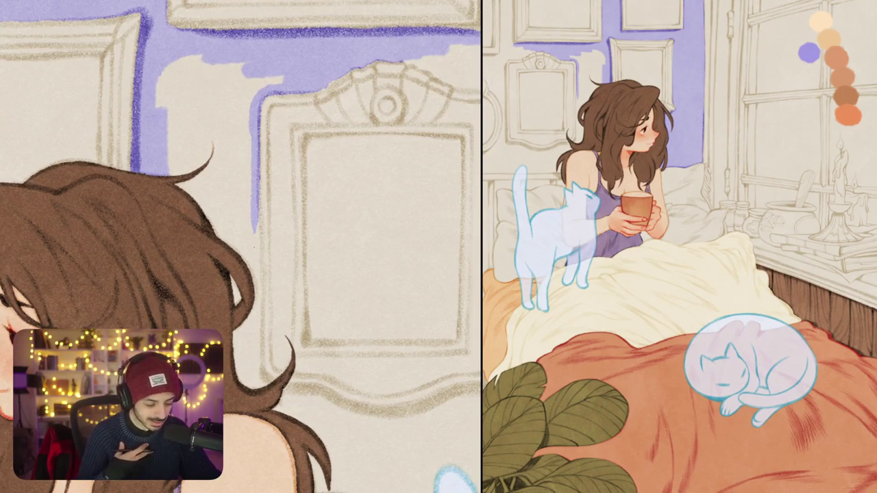
left_click_drag(258, 210, 242, 264)
Step: Cover the cream patch left of the ornate frame with lavender
mouse_move(158, 106)
left_mouse_down()
mouse_move(172, 68)
mouse_move(202, 96)
mouse_move(283, 77)
mouse_move(245, 144)
mouse_move(241, 250)
left_mouse_up()
left_click_drag(236, 190, 233, 254)
left_click_drag(229, 248, 217, 176)
left_click_drag(209, 223, 200, 130)
left_click_drag(189, 202, 175, 117)
mouse_move(197, 168)
left_mouse_down()
mouse_move(209, 113)
mouse_move(218, 113)
left_mouse_up()
left_click_drag(233, 188, 236, 106)
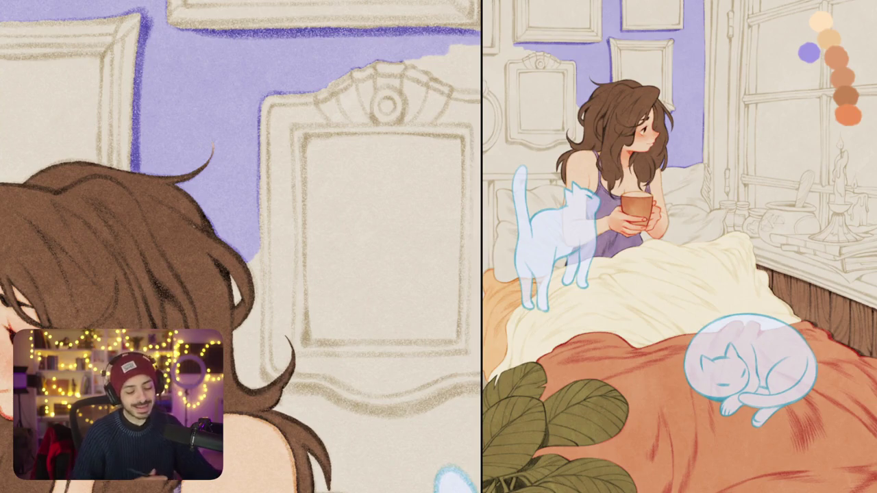
Step: Paint a long lavender stroke down the ornate frame's left edge
left_click_drag(252, 258, 261, 389)
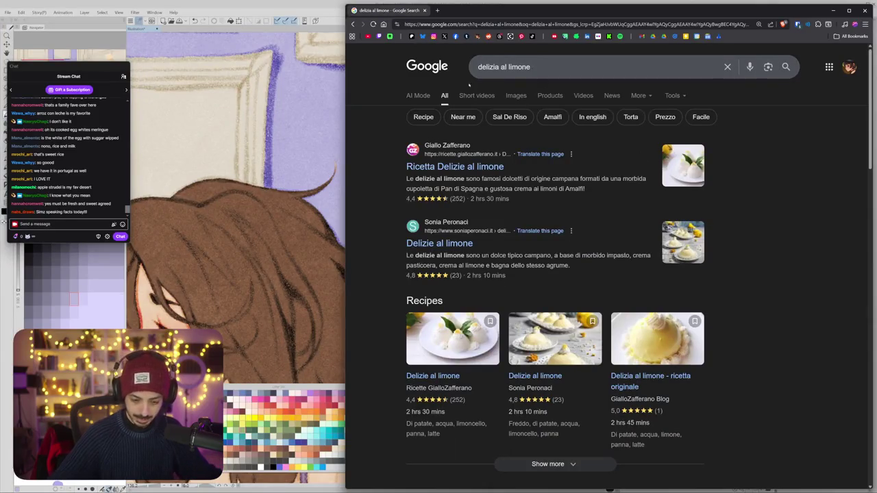
Step: Open the RicetteDalMondo 'delizie al limone' recipe page from the image results in a new tab
left_click(514, 97)
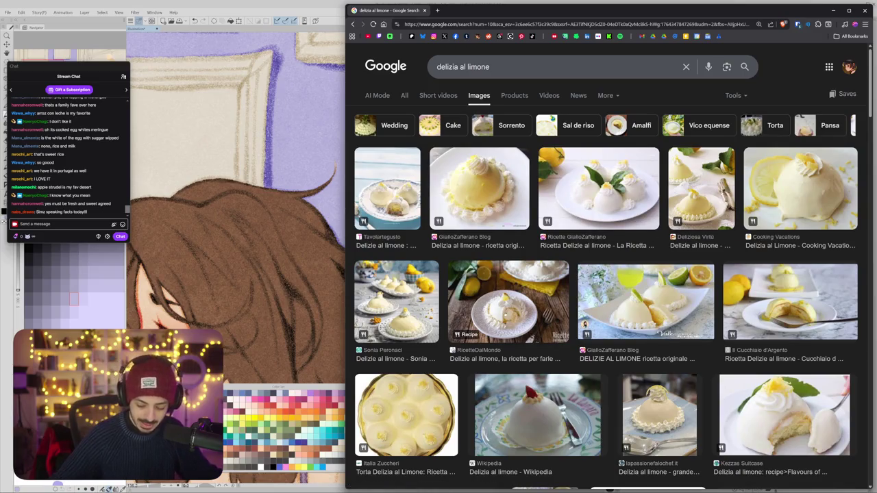
left_click(469, 334)
left_click(745, 249)
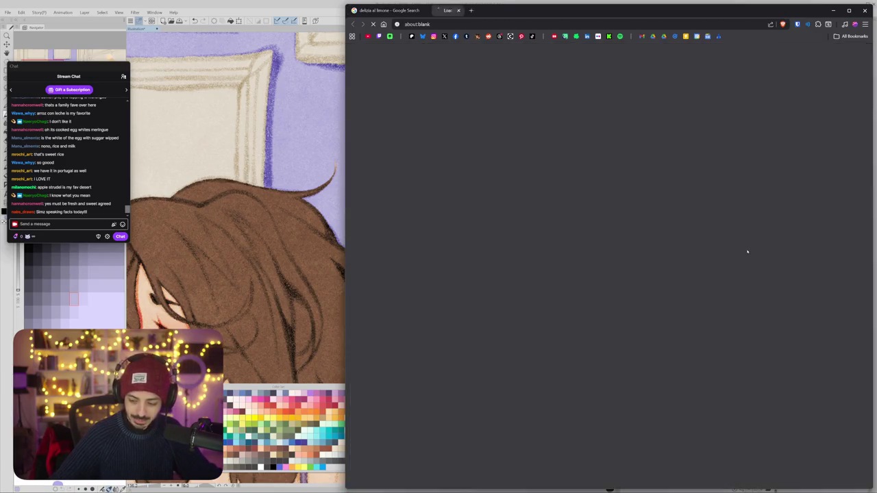
scroll(643, 232, "down", 5)
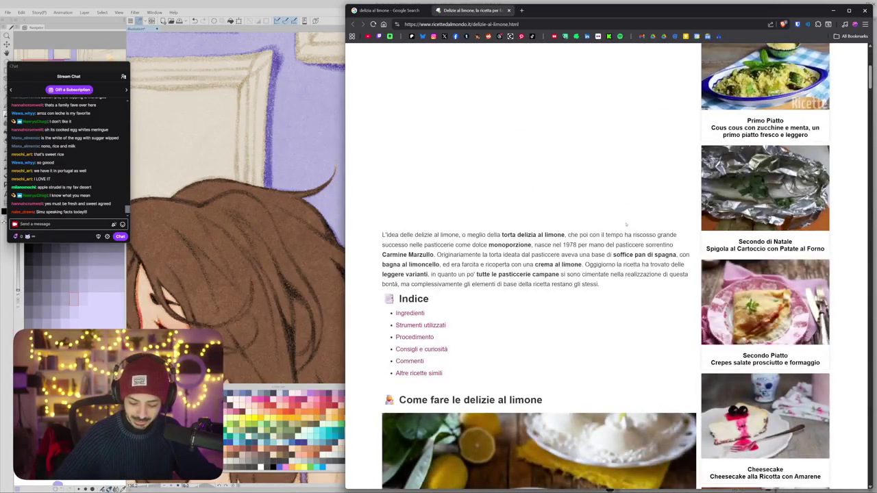
scroll(644, 232, "down", 3)
scroll(603, 267, "down", 1)
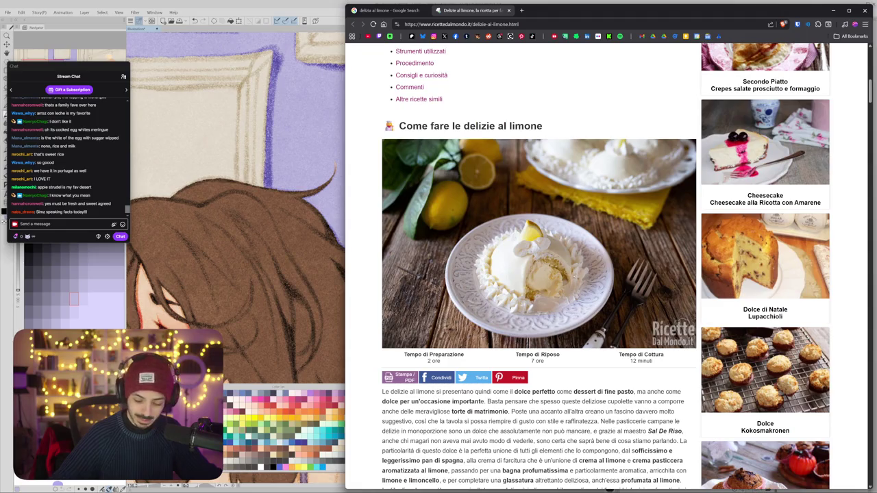
Step: Zoom in on the recipe page, then close Chrome along with both tabs
key("ctrl+plus")
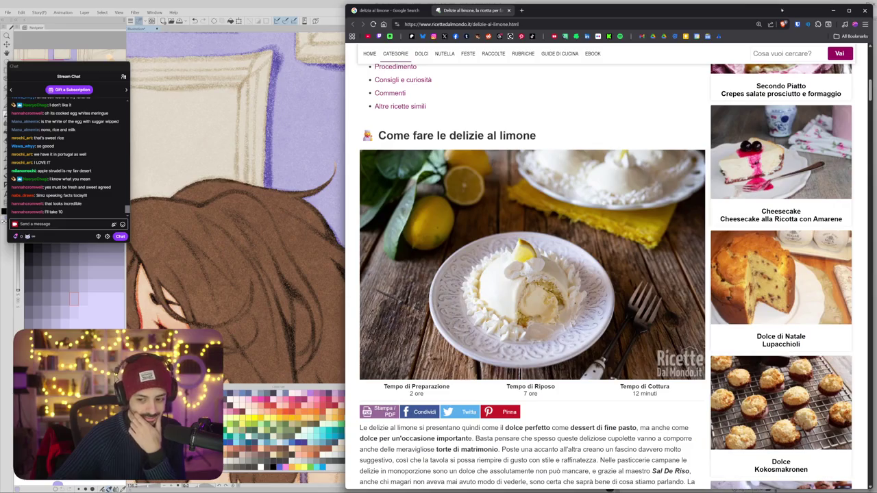
left_click(865, 11)
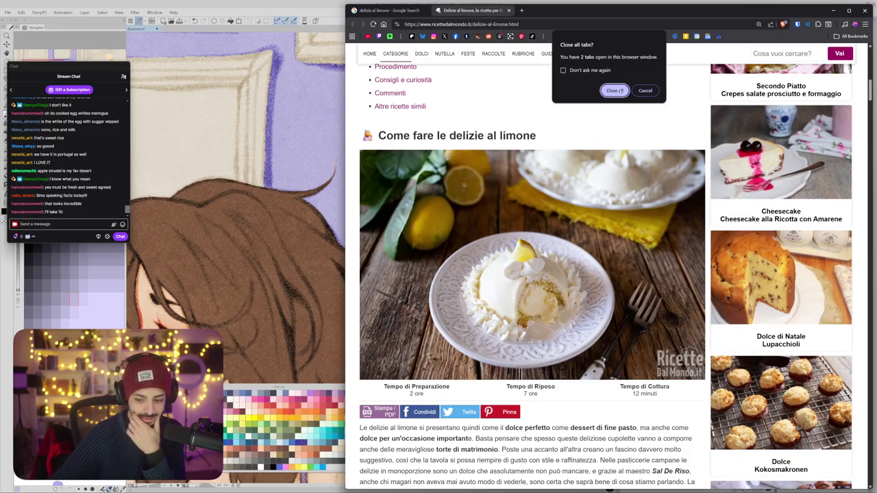
left_click(613, 91)
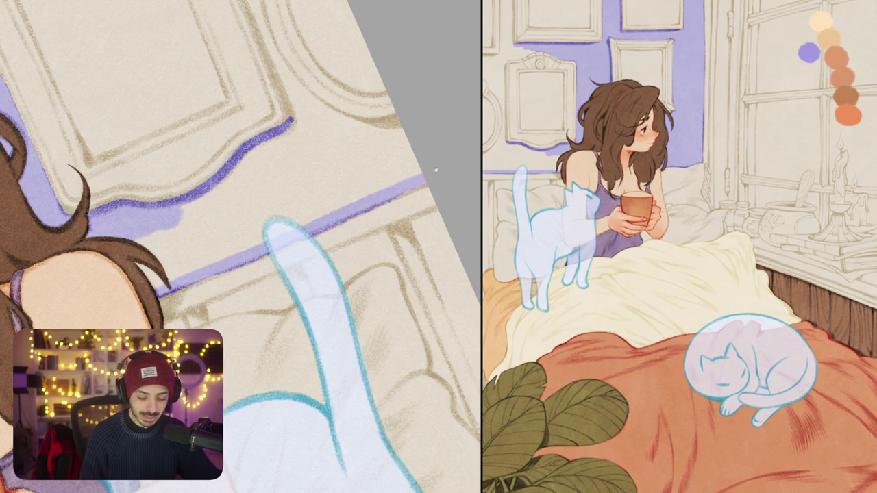
Step: Outline the wall beside the cat's tail and fill it with flat lavender
mouse_move(219, 144)
left_mouse_down()
mouse_move(243, 79)
mouse_move(248, 147)
mouse_move(305, 217)
left_mouse_up()
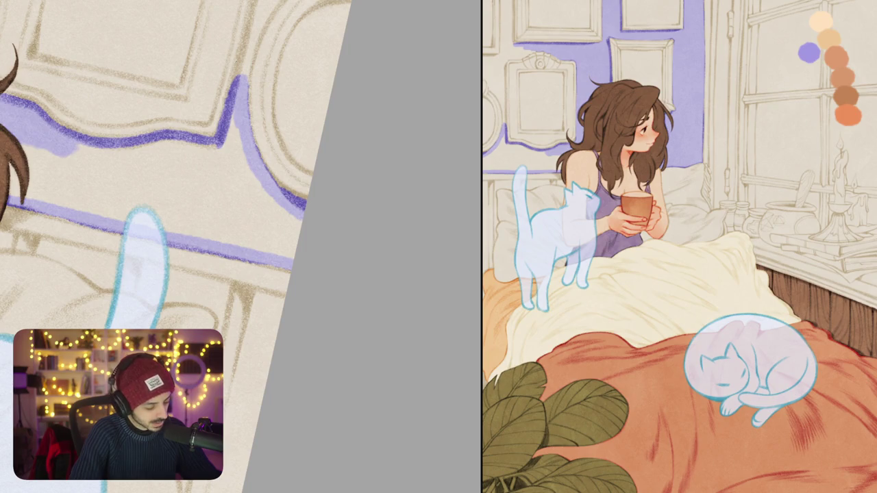
scroll(217, 242, "up", 2)
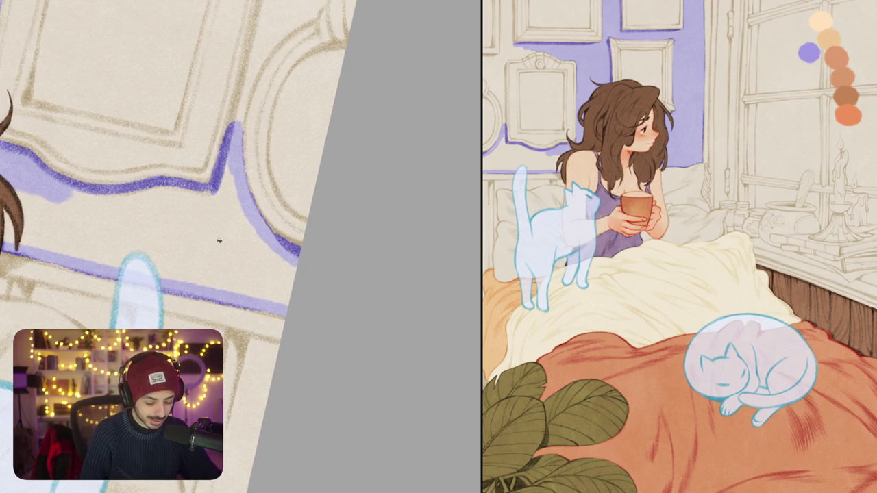
scroll(313, 191, "left", 5)
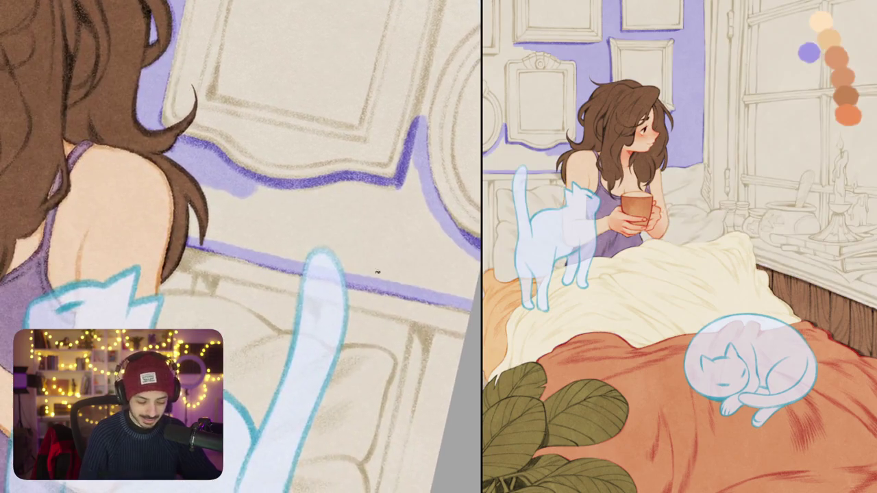
left_click(309, 206)
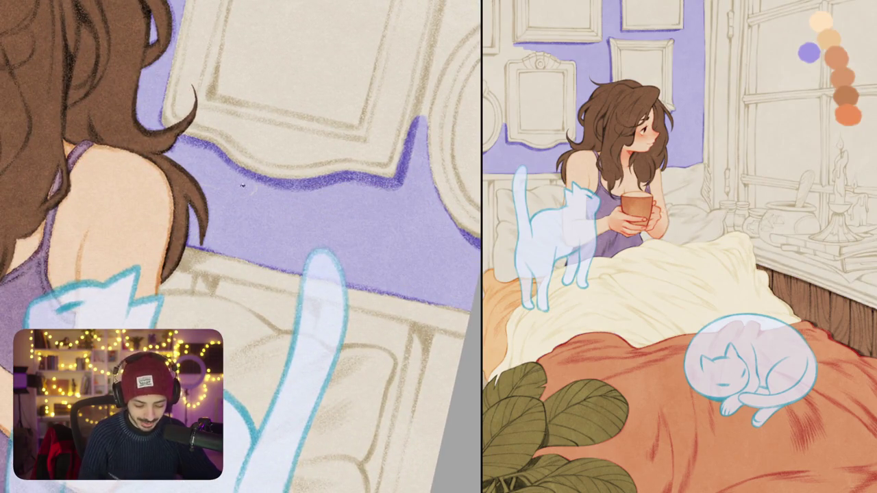
Step: Outline the neighbouring frame edges and brush lavender into the gaps between the frames
scroll(240, 247, "right", 5)
scroll(240, 247, "right", 2)
mouse_move(268, 24)
left_mouse_down()
mouse_move(216, 236)
mouse_move(221, 281)
mouse_move(198, 255)
mouse_move(233, 226)
mouse_move(348, 189)
left_mouse_up()
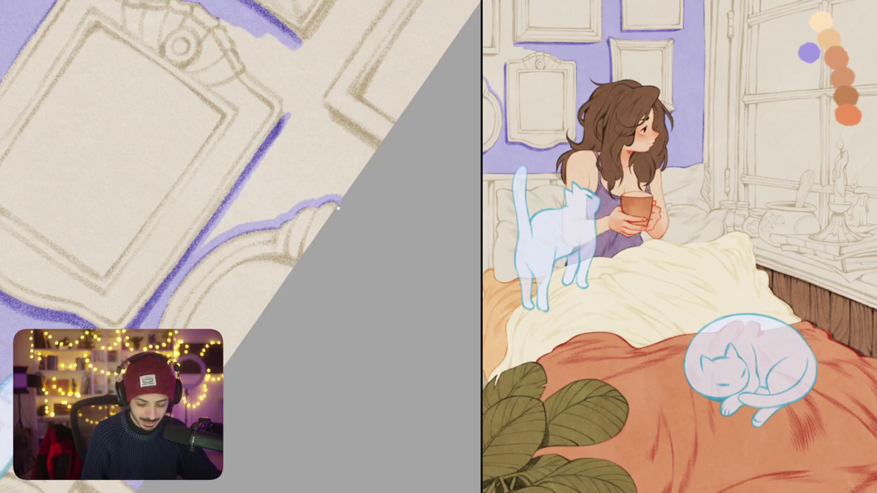
left_click_drag(274, 206, 226, 257)
left_click_drag(137, 85, 243, 55)
left_click_drag(331, 173, 357, 248)
mouse_move(339, 168)
left_mouse_down()
mouse_move(295, 179)
mouse_move(154, 270)
left_mouse_up()
mouse_move(243, 55)
left_mouse_down()
mouse_move(156, 82)
mouse_move(64, 193)
left_mouse_up()
mouse_move(248, 205)
left_mouse_down()
mouse_move(199, 261)
mouse_move(337, 115)
left_mouse_up()
mouse_move(205, 206)
left_mouse_down()
mouse_move(172, 243)
mouse_move(152, 241)
mouse_move(273, 125)
mouse_move(186, 215)
mouse_move(206, 205)
left_mouse_up()
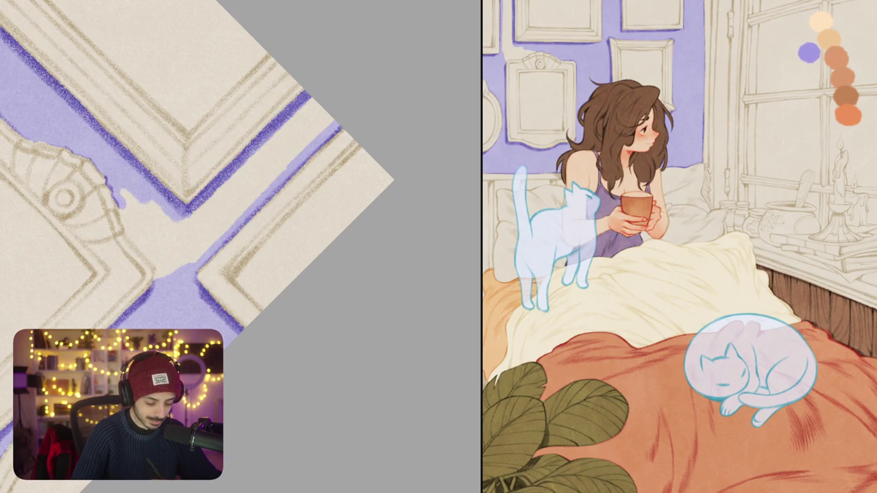
left_click_drag(122, 218, 163, 276)
Step: Fill the remaining light wall gap with lavender
left_click(212, 226)
left_click_drag(212, 226, 243, 185)
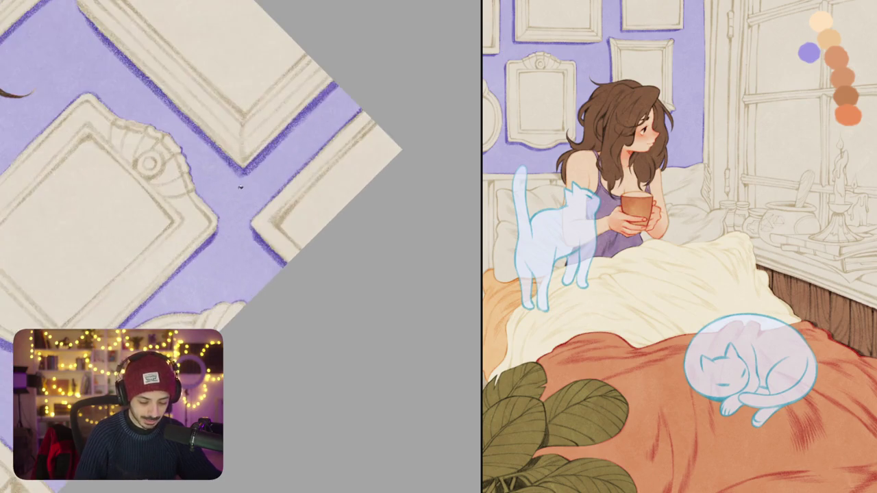
scroll(206, 205, "down", 3)
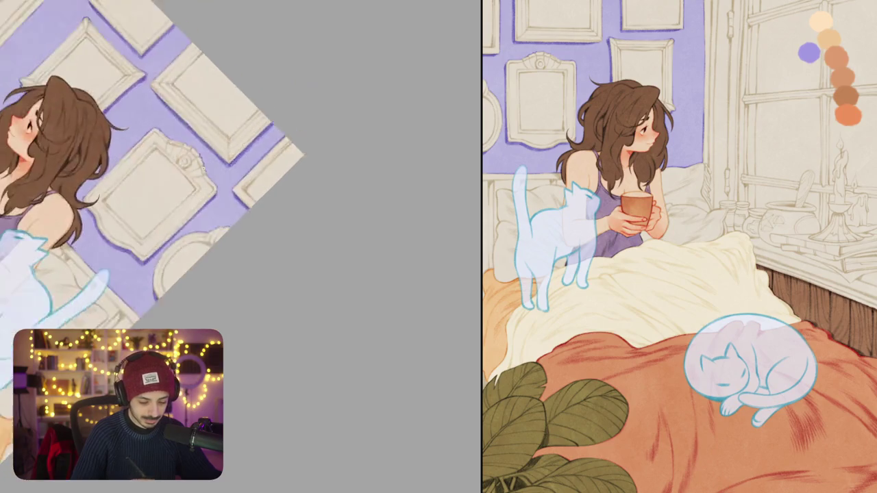
scroll(323, 199, "up", 3)
Step: Undo the orange recolour so the wall and frame shadows are lavender again
scroll(323, 198, "down", 2)
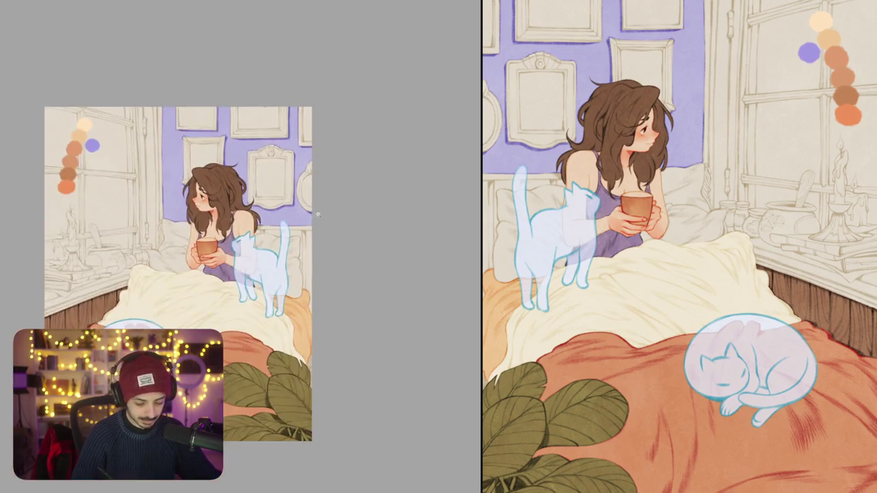
scroll(323, 199, "down", 2)
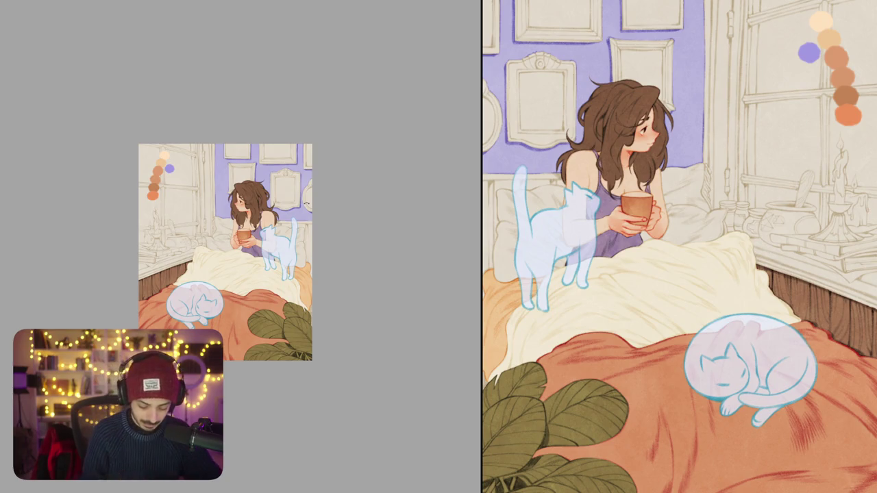
scroll(298, 271, "up", 1)
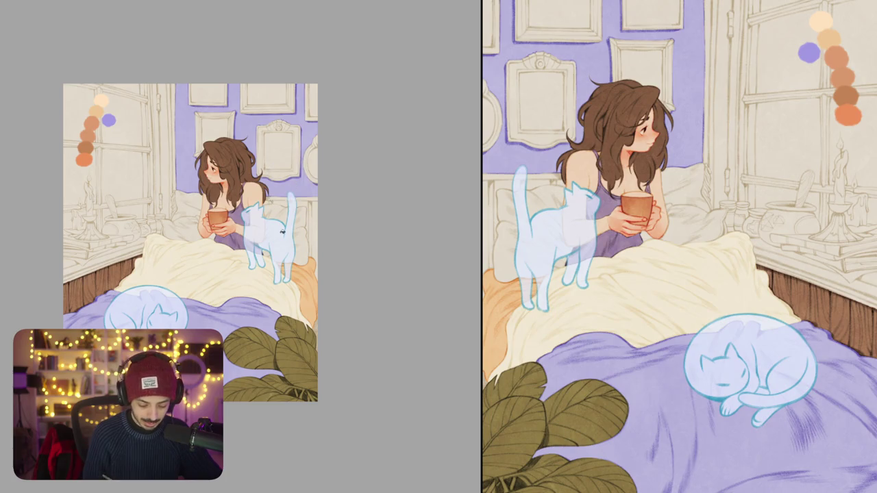
scroll(266, 311, "down", 2)
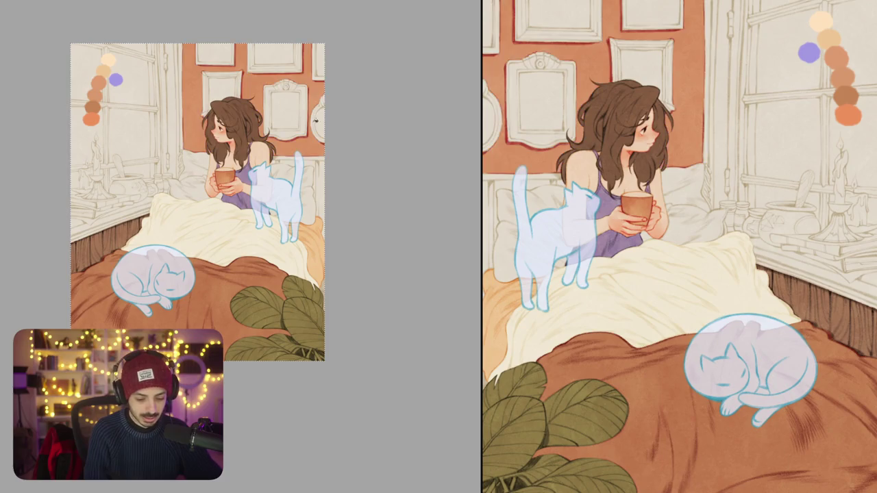
key("ctrl+z")
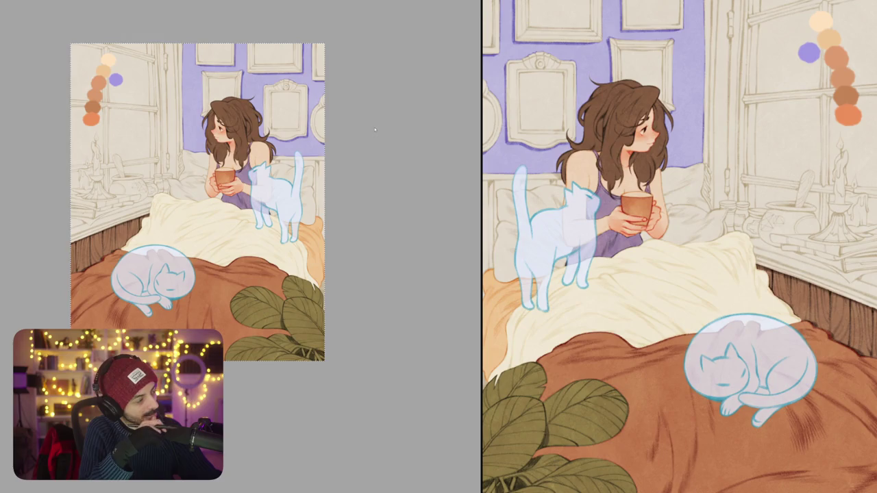
scroll(243, 173, "up", 5)
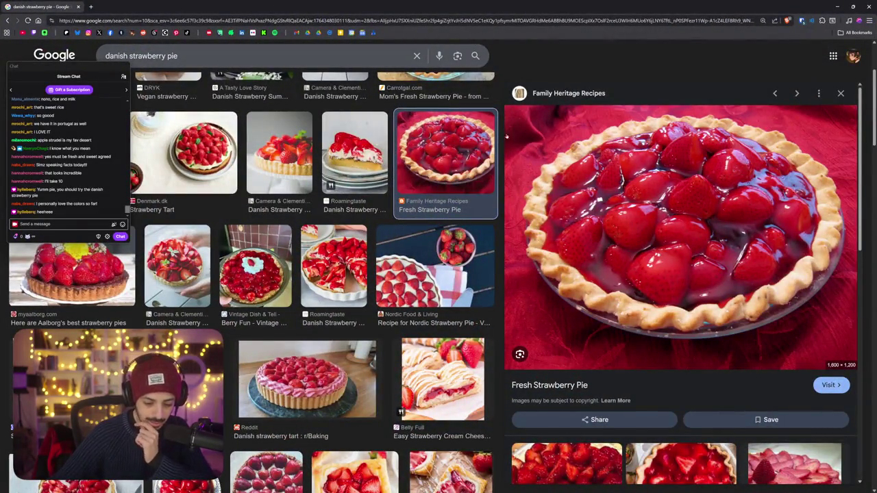
Step: Preview the Denmark.dk and Camera & Clementine strawberry tart photos
left_click(184, 152)
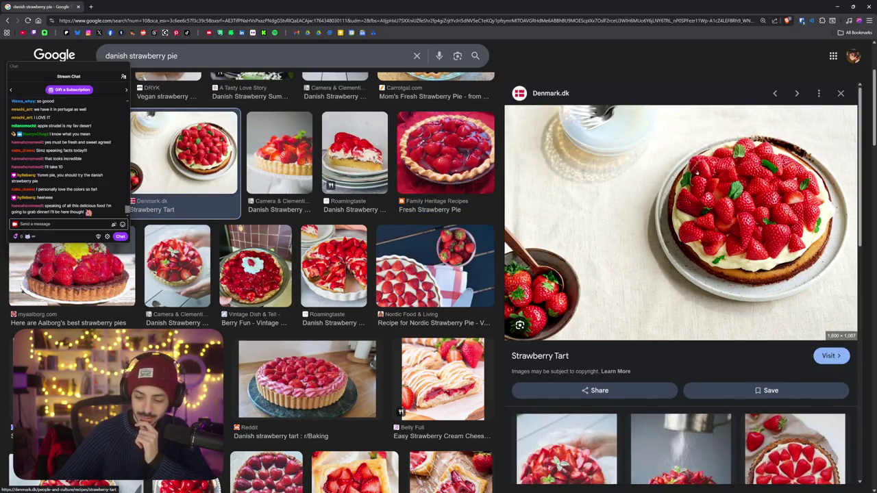
scroll(411, 274, "up", 2)
left_click(336, 182)
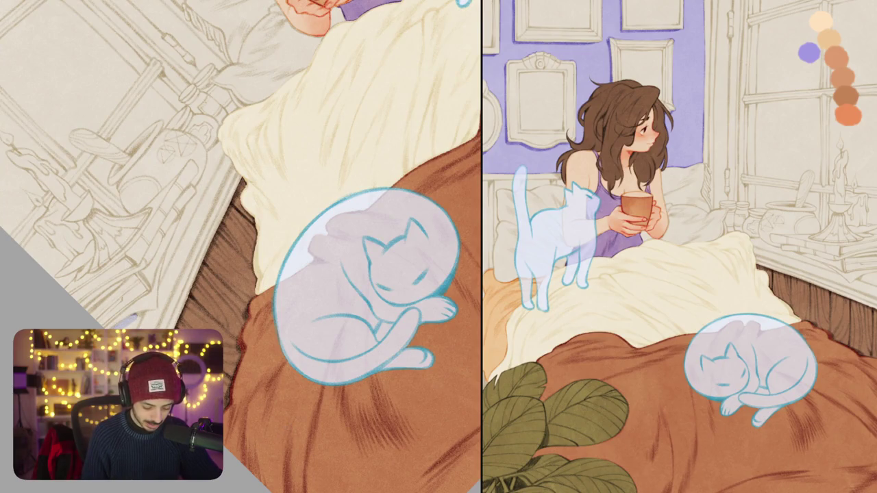
Step: Paint a thin lavender shadow under the books, then delete it and restore it with Ctrl+Z
left_click_drag(148, 279, 192, 275)
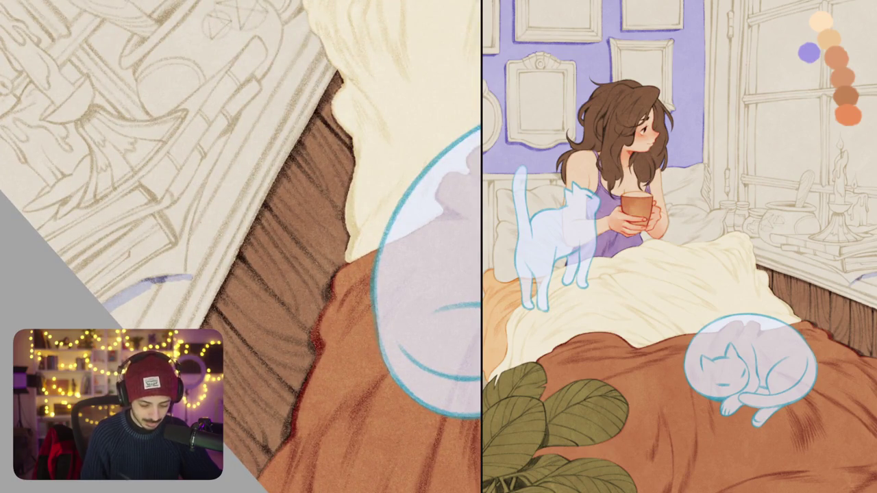
left_click_drag(215, 165, 186, 274)
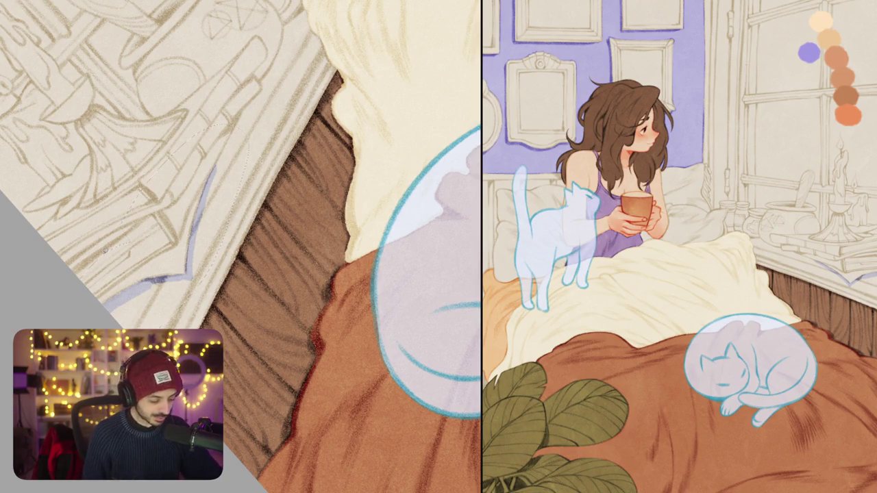
key("Delete")
key("ctrl+z")
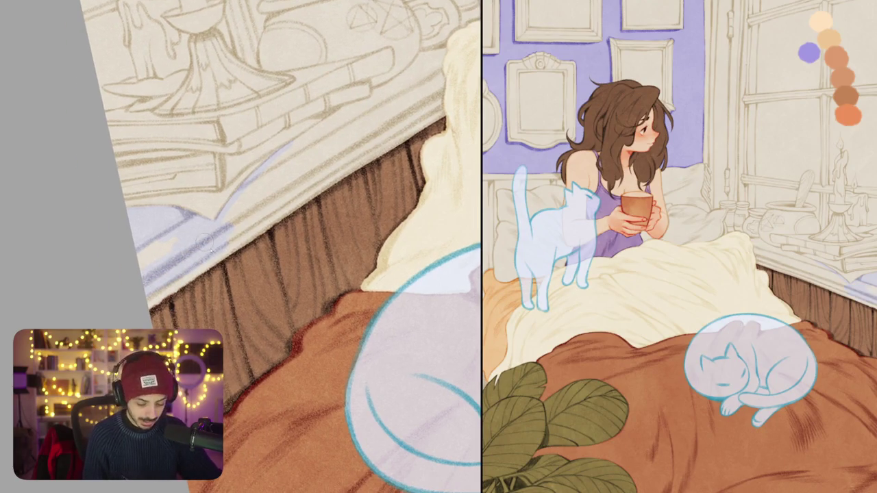
Step: Darken the lavender shadow along the books' lower edge
left_click_drag(169, 285, 155, 298)
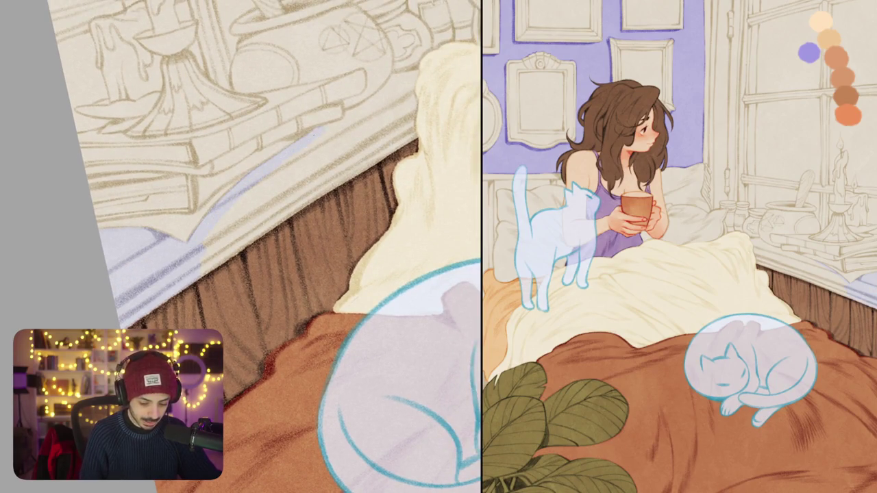
left_click_drag(267, 177, 352, 123)
mouse_move(248, 212)
left_mouse_down()
mouse_move(206, 245)
mouse_move(246, 220)
mouse_move(200, 272)
left_mouse_up()
left_click_drag(274, 208, 185, 265)
left_click_drag(288, 193, 191, 255)
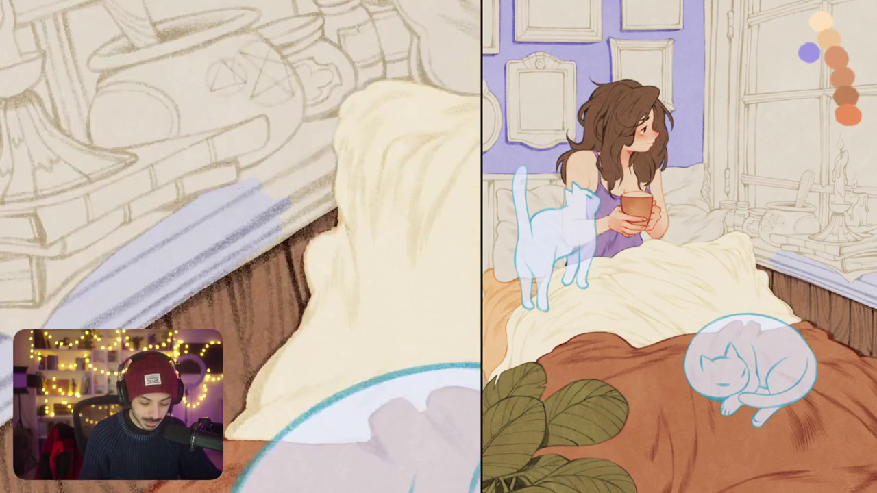
Step: Shade the book tops and build up lavender shading down the pillow's left edge
mouse_move(286, 144)
left_mouse_down()
mouse_move(303, 126)
mouse_move(338, 114)
left_mouse_up()
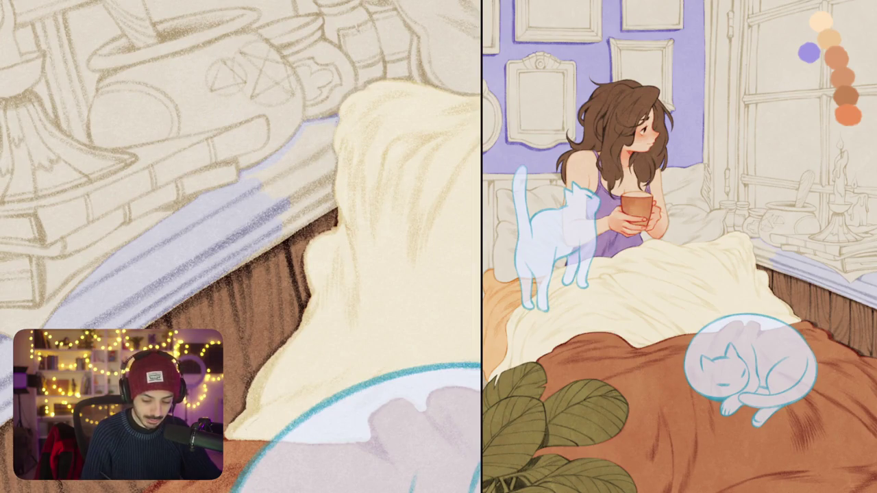
mouse_move(333, 153)
left_mouse_down()
mouse_move(322, 218)
mouse_move(288, 236)
left_mouse_up()
left_click_drag(312, 204, 283, 223)
left_click_drag(327, 180, 290, 209)
left_click_drag(327, 173, 288, 204)
left_click_drag(304, 168, 265, 189)
left_click_drag(310, 159, 285, 171)
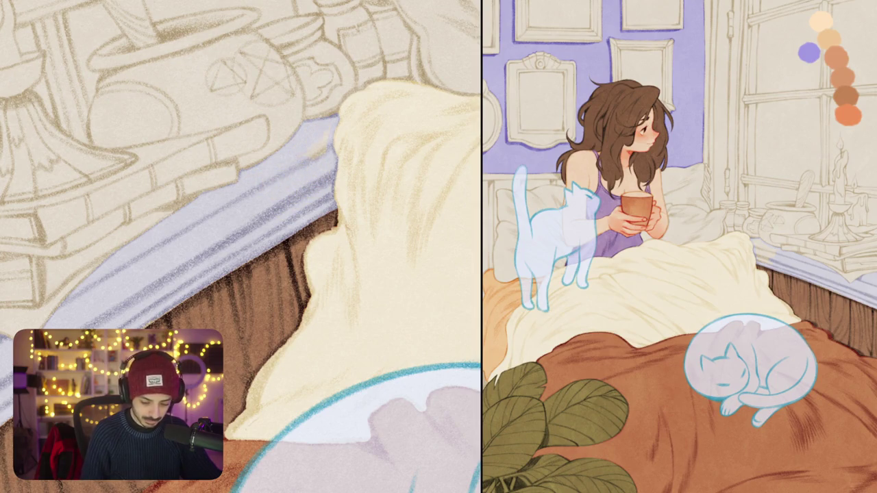
scroll(241, 247, "down", 5)
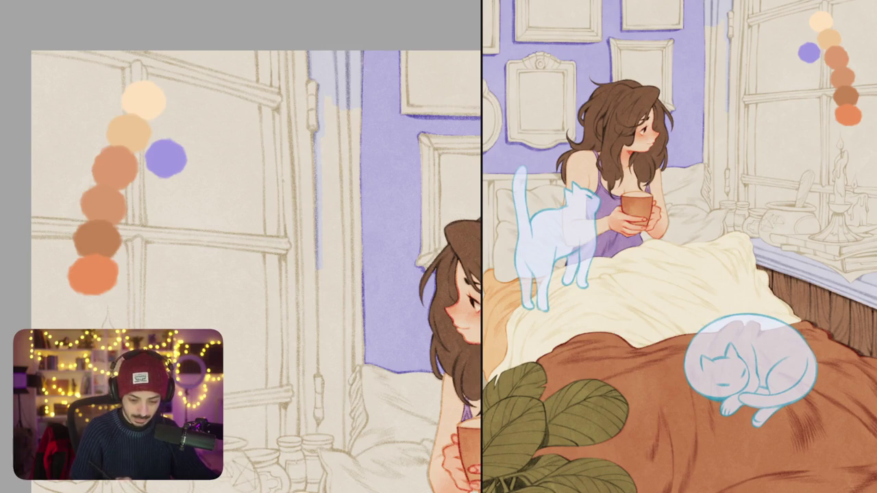
Step: Brush lavender down the beige strip beside the window, left of the purple wall
left_click_drag(362, 71, 362, 51)
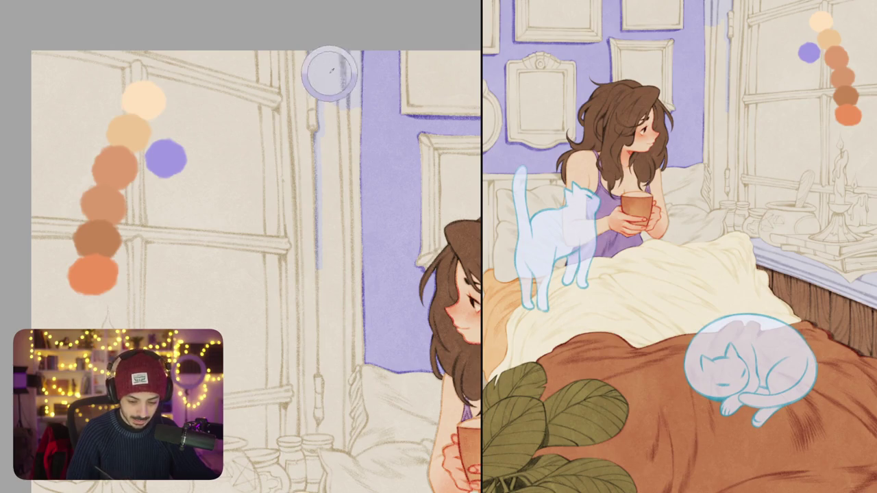
mouse_move(339, 156)
left_mouse_down()
mouse_move(339, 107)
mouse_move(349, 109)
left_mouse_up()
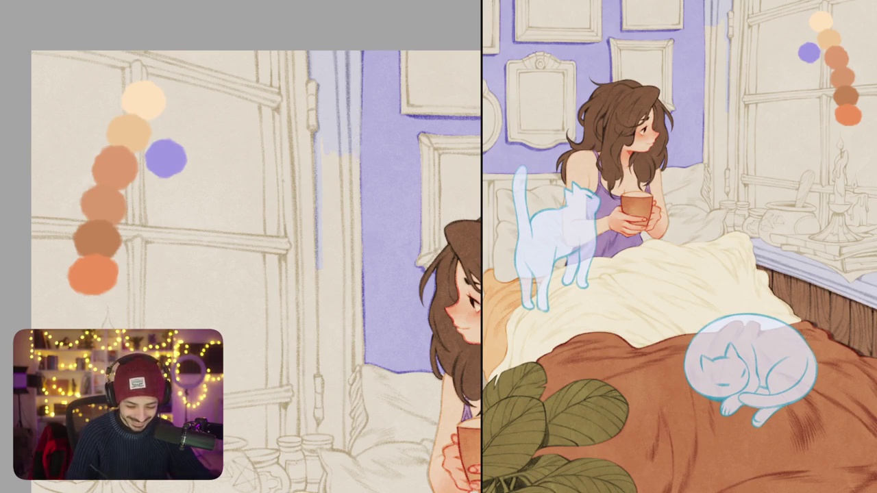
mouse_move(351, 168)
left_mouse_down()
mouse_move(352, 202)
mouse_move(343, 201)
left_mouse_up()
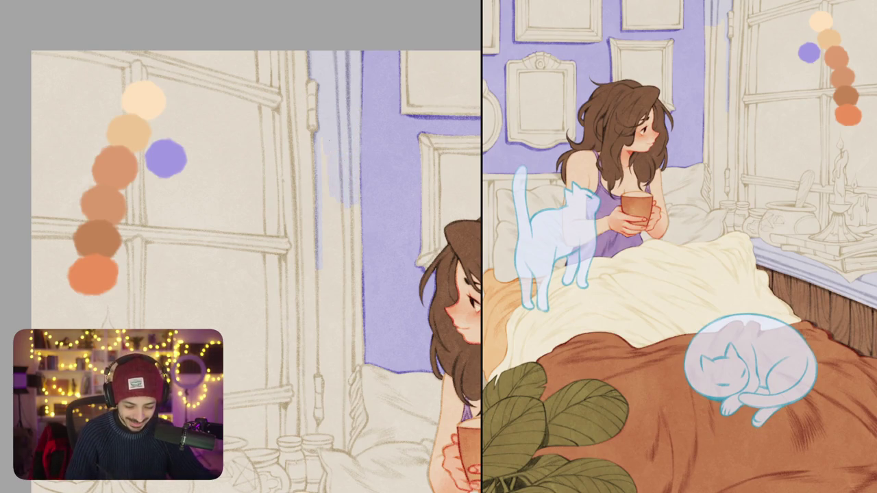
left_click_drag(343, 214, 343, 248)
left_click_drag(350, 206, 350, 252)
mouse_move(356, 282)
left_mouse_down()
mouse_move(349, 194)
mouse_move(350, 229)
left_mouse_up()
mouse_move(346, 188)
left_mouse_down()
mouse_move(342, 216)
mouse_move(338, 208)
left_mouse_up()
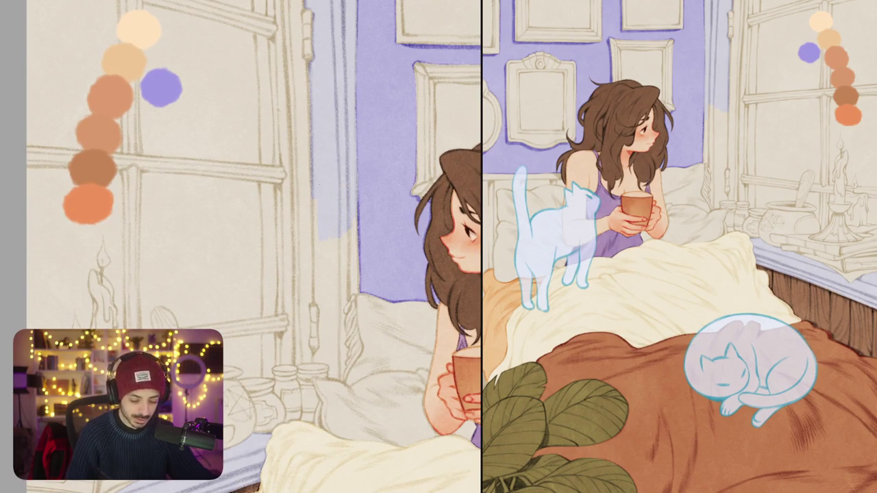
left_click_drag(315, 246, 315, 268)
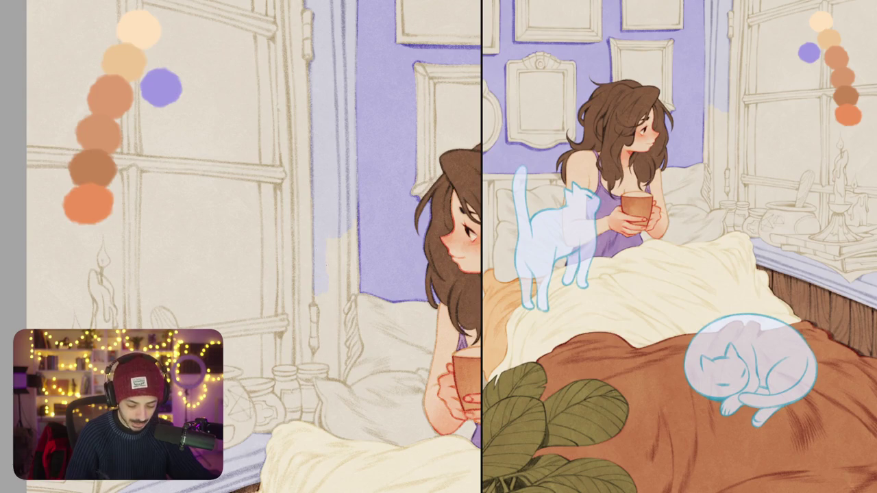
mouse_move(340, 239)
left_mouse_down()
mouse_move(346, 281)
mouse_move(351, 268)
left_mouse_up()
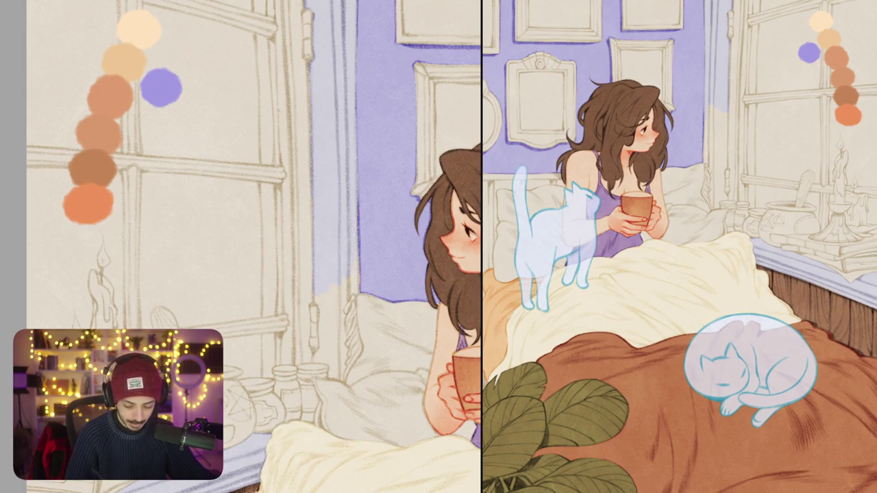
Step: Paint lavender around the candle and above the pillow, then fill the remaining cream gaps
scroll(252, 247, "down", 3)
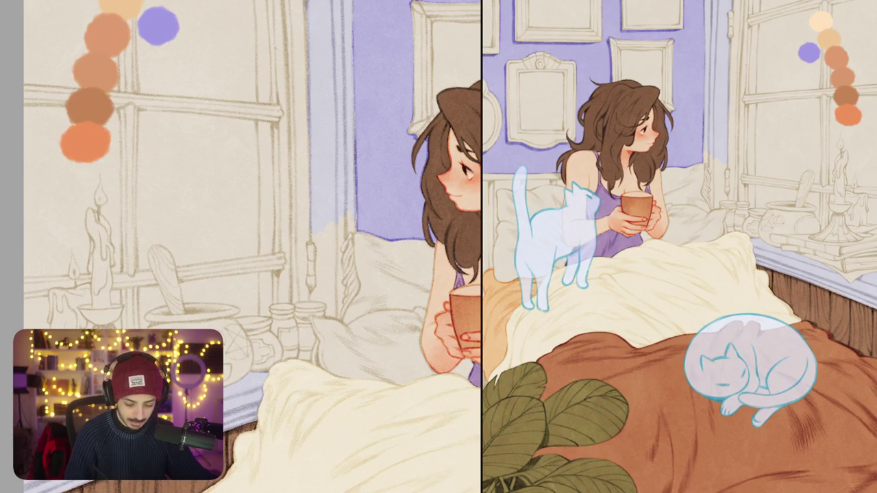
scroll(349, 224, "up", 3)
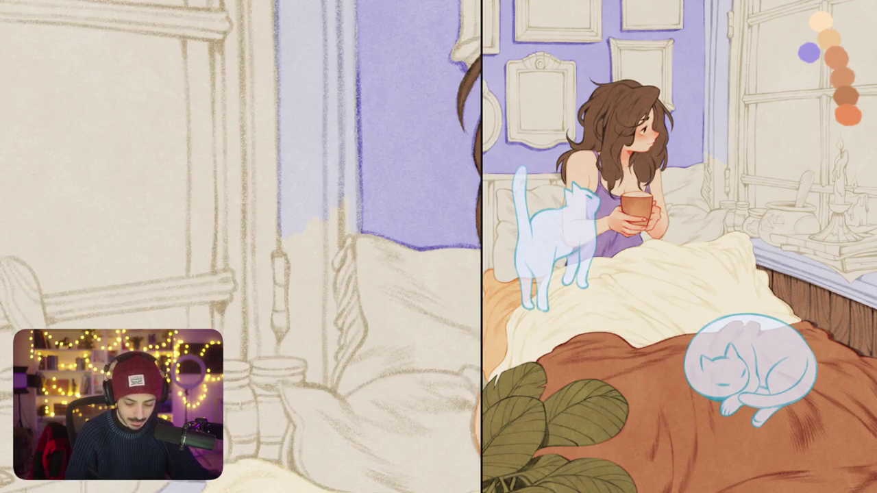
left_click_drag(344, 230, 326, 262)
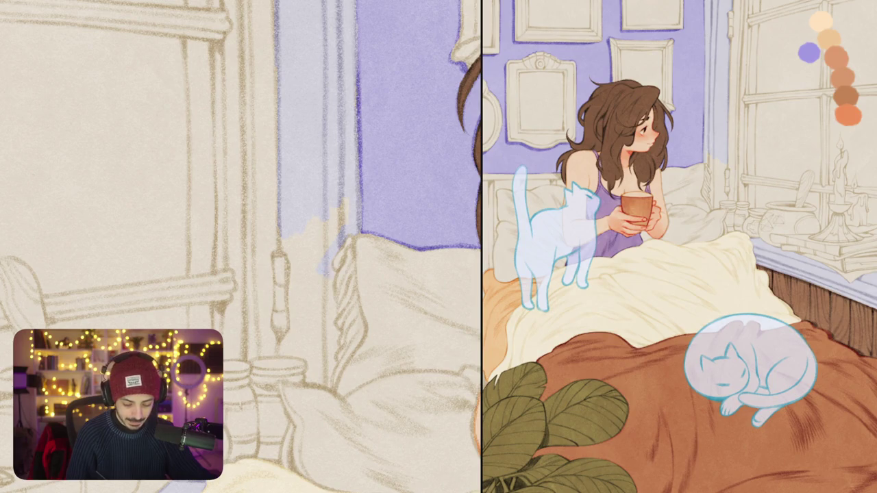
scroll(241, 246, "down", 3)
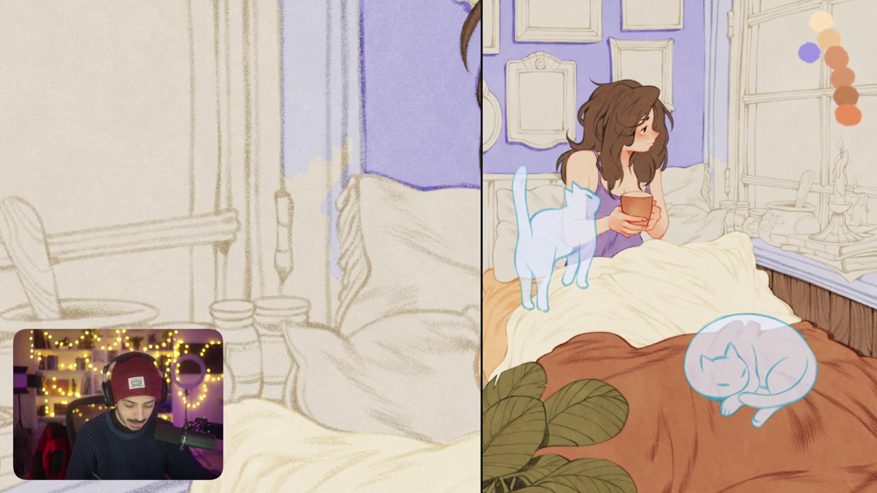
left_click_drag(331, 308, 332, 318)
scroll(241, 247, "down", 2)
left_click_drag(311, 145, 320, 194)
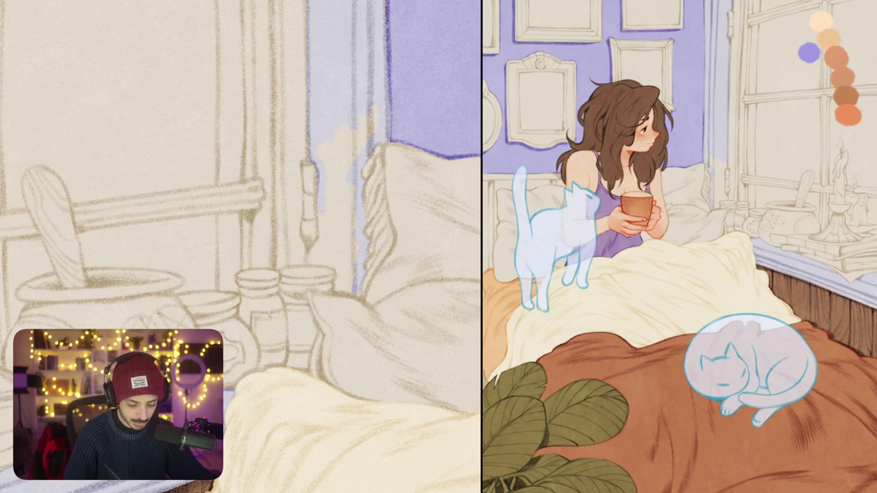
left_click_drag(323, 230, 308, 262)
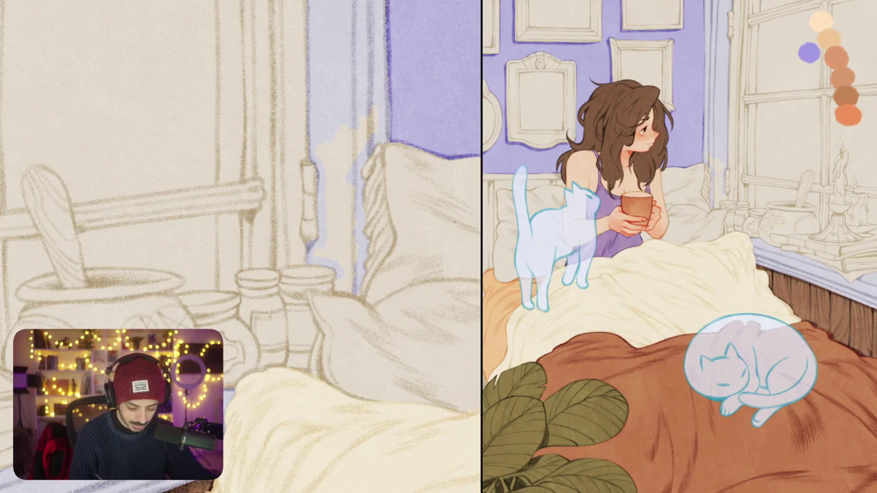
left_click_drag(341, 289, 351, 294)
left_click(347, 237)
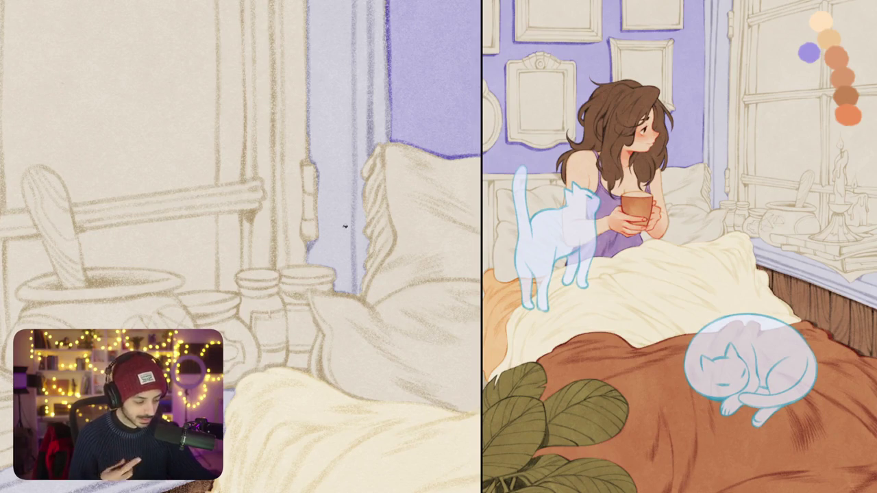
scroll(345, 226, "down", 5)
Step: Shrink and reposition the colour-swatch blob with Ctrl+T free transform
scroll(345, 227, "down", 3)
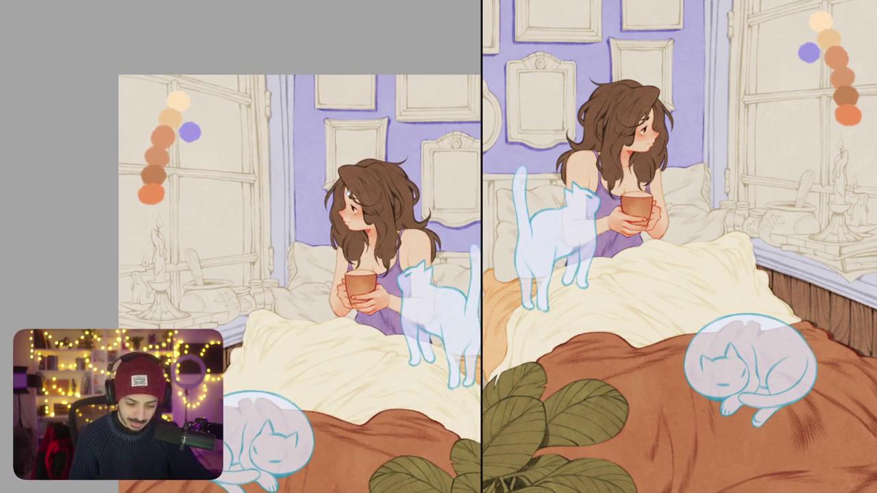
scroll(315, 246, "right", 3)
scroll(315, 247, "down", 2)
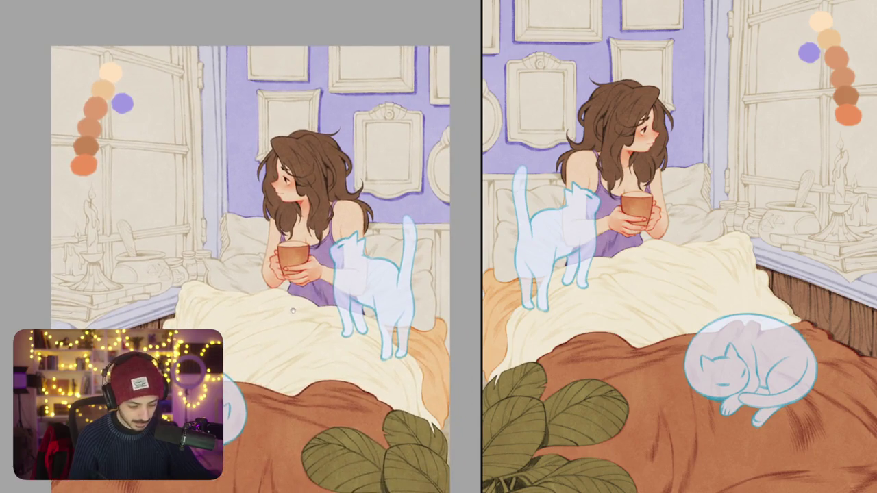
scroll(293, 311, "left", 3)
scroll(292, 311, "up", 4)
scroll(292, 311, "left", 3)
key("ctrl+t")
mouse_move(272, 272)
left_mouse_down()
mouse_move(255, 239)
mouse_move(420, 248)
left_mouse_up()
key("Return")
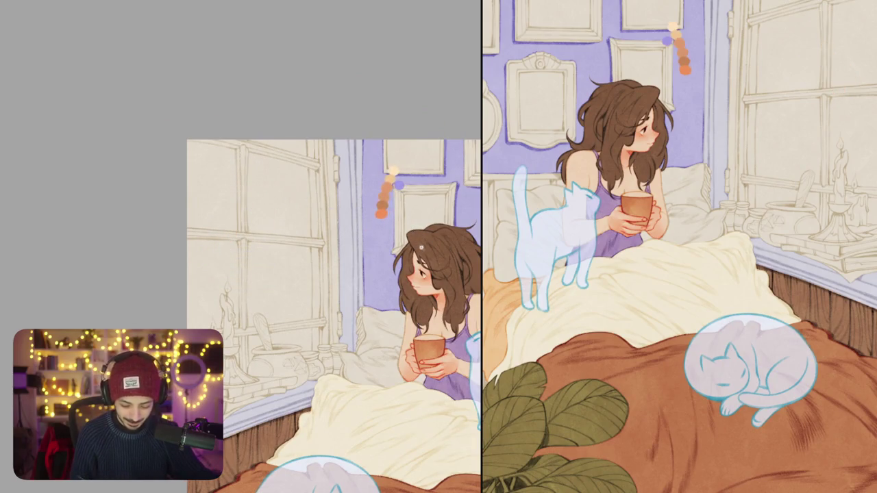
Step: Pan and zoom so the window and sill fill the left of the view
scroll(420, 248, "down", 5)
scroll(397, 246, "right", 2)
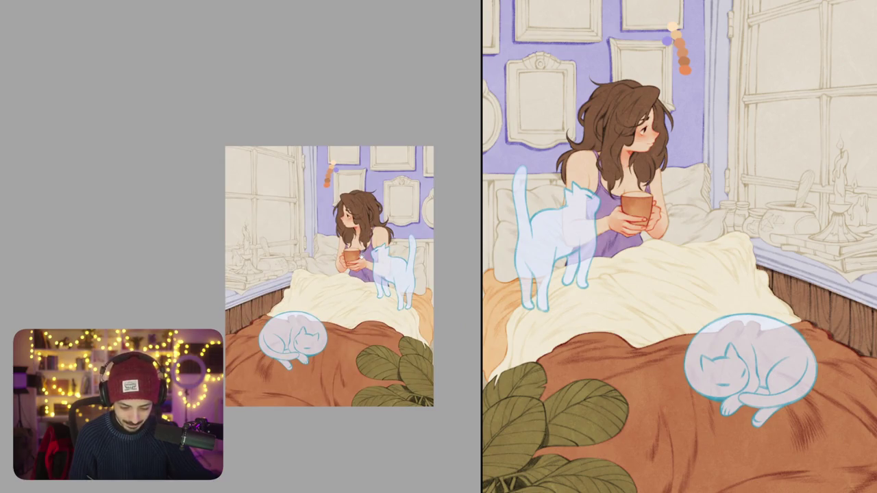
scroll(365, 265, "up", 2)
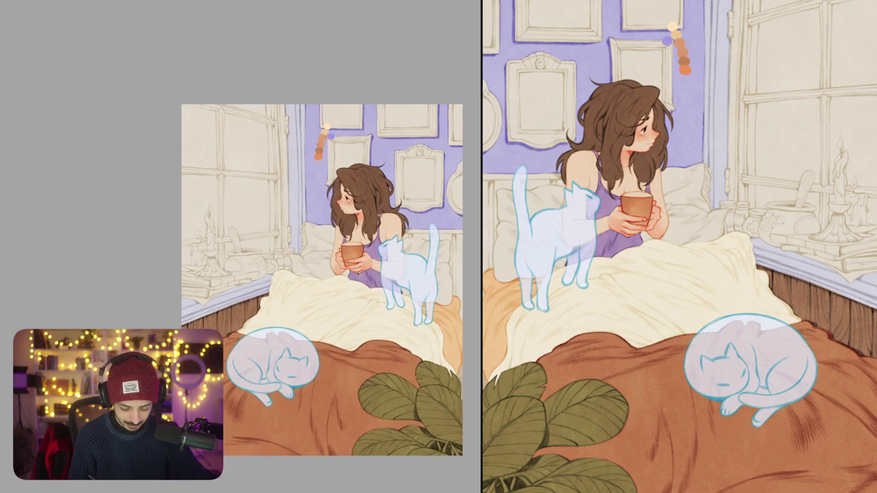
mouse_move(391, 327)
left_mouse_down()
mouse_move(385, 273)
mouse_move(375, 265)
left_mouse_up()
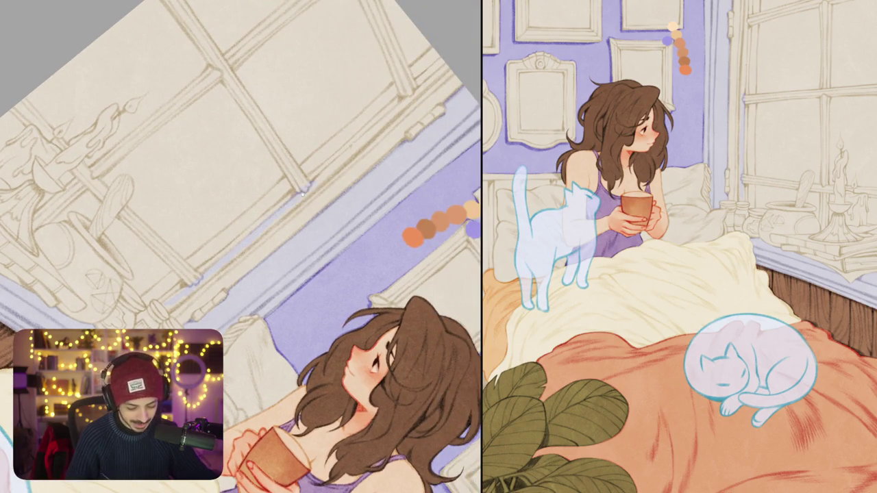
Step: Paint lavender shadow strokes along the window sill
mouse_move(299, 195)
left_mouse_down()
mouse_move(364, 129)
mouse_move(359, 145)
left_mouse_up()
left_click_drag(332, 179, 370, 145)
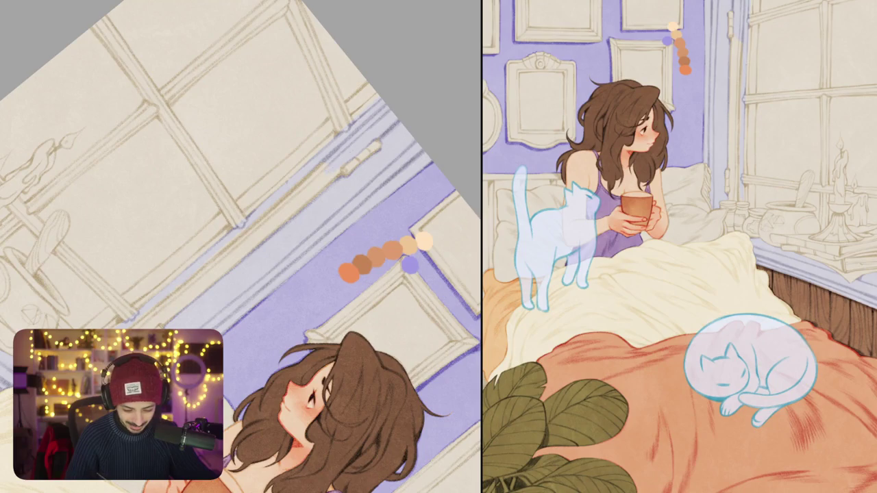
left_click_drag(305, 201, 332, 178)
left_click_drag(270, 217, 319, 167)
left_click_drag(263, 192, 308, 149)
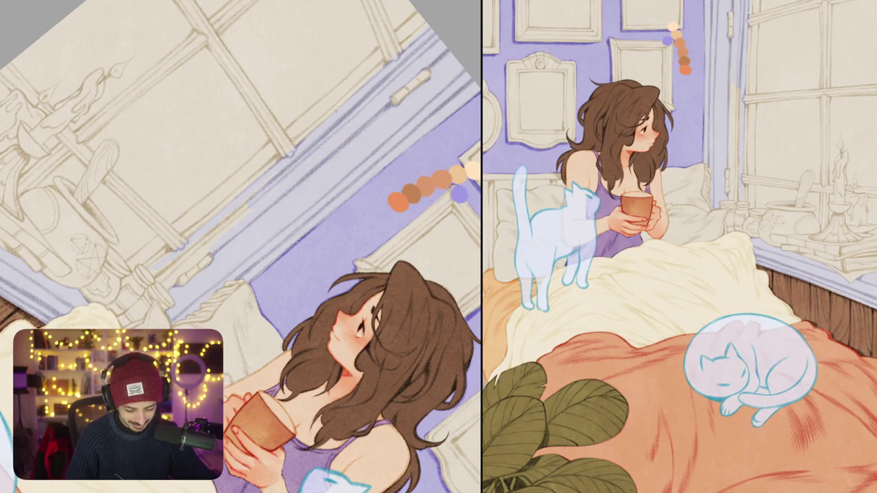
mouse_move(198, 247)
left_mouse_down()
mouse_move(223, 229)
mouse_move(185, 254)
left_mouse_up()
left_click_drag(240, 246, 255, 236)
Step: Dab darker lavender accents into the sill shadow and darken its edge
scroll(232, 239, "up", 3)
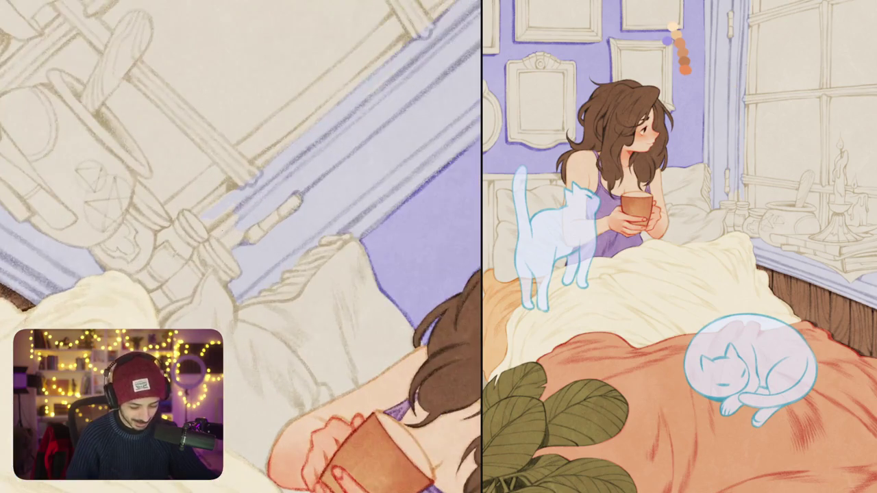
left_click(210, 230)
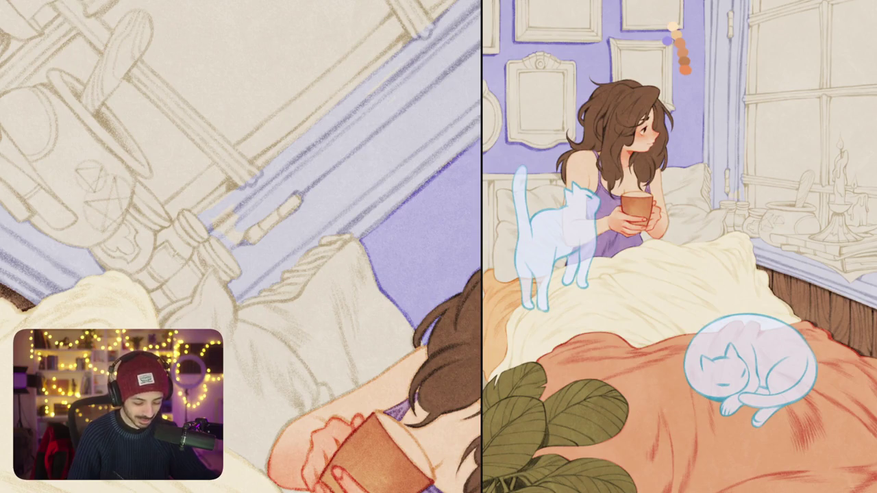
mouse_move(232, 226)
left_mouse_down()
mouse_move(227, 235)
mouse_move(222, 224)
mouse_move(231, 263)
left_mouse_up()
left_click_drag(219, 218, 187, 248)
Step: Add a darker stroke and a second lavender line along the window frame
left_click_drag(240, 246, 249, 253)
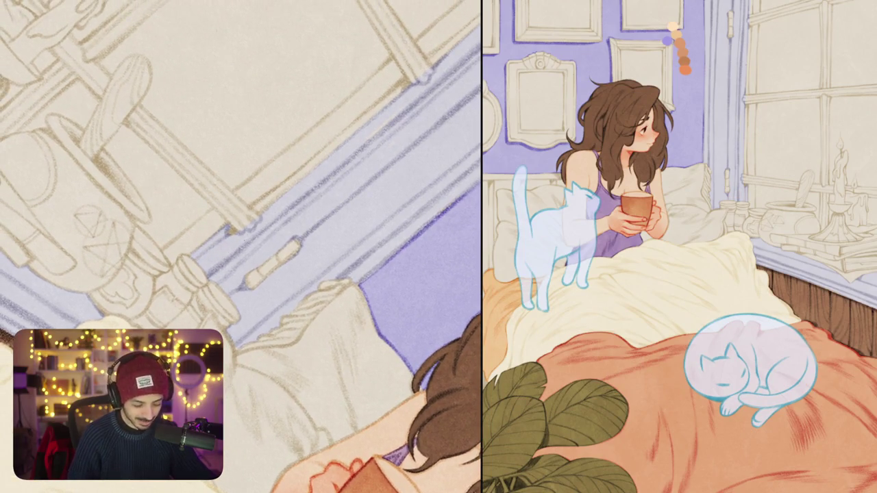
left_click_drag(274, 205, 199, 277)
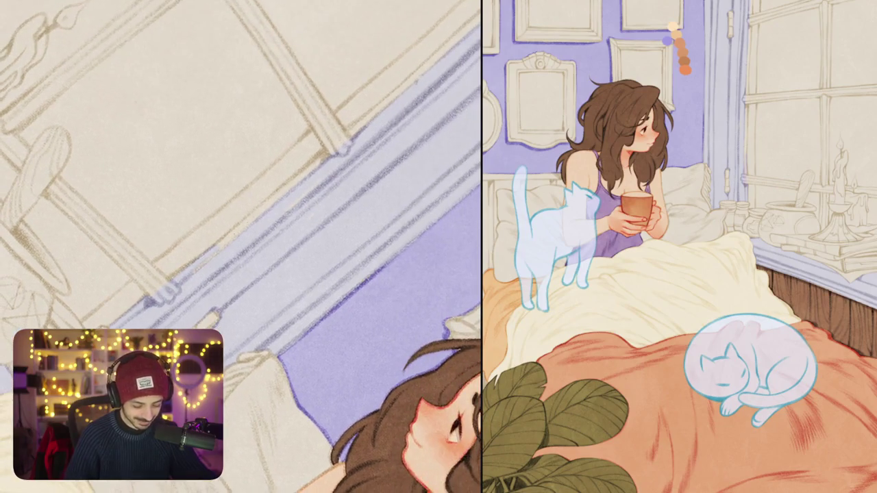
mouse_move(274, 240)
left_mouse_down()
mouse_move(248, 262)
mouse_move(297, 233)
left_mouse_up()
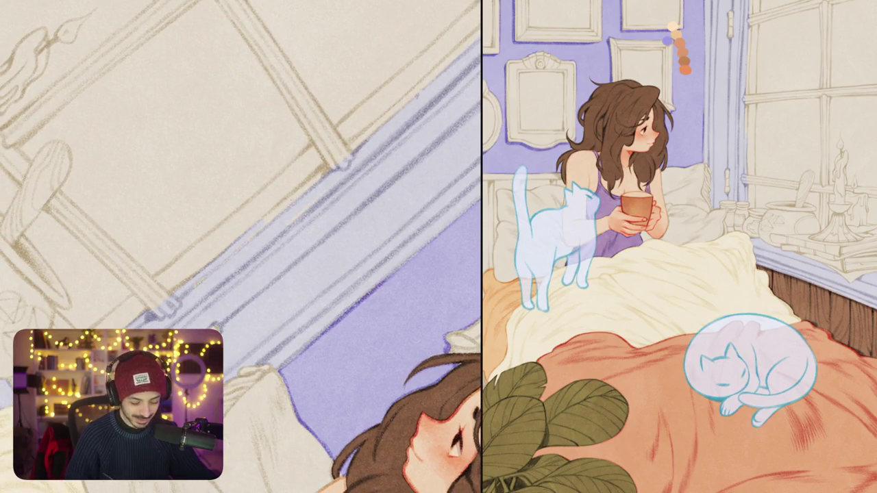
left_click_drag(309, 180, 331, 163)
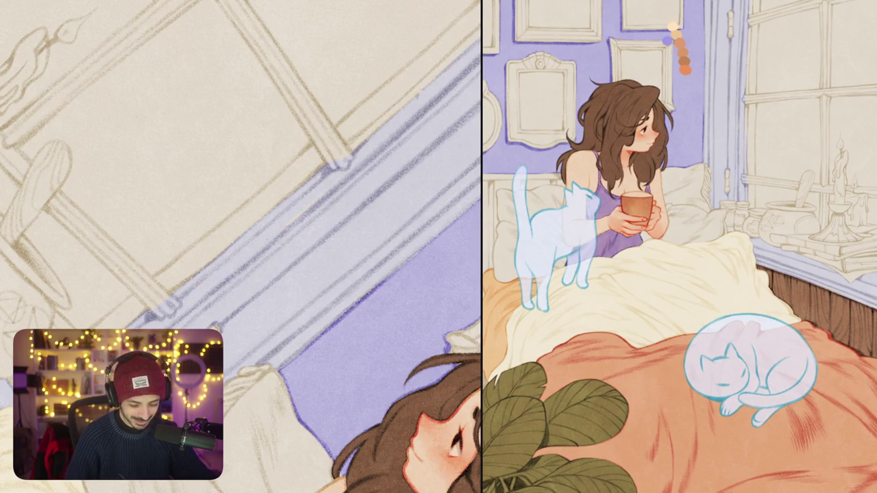
left_click_drag(274, 240, 247, 287)
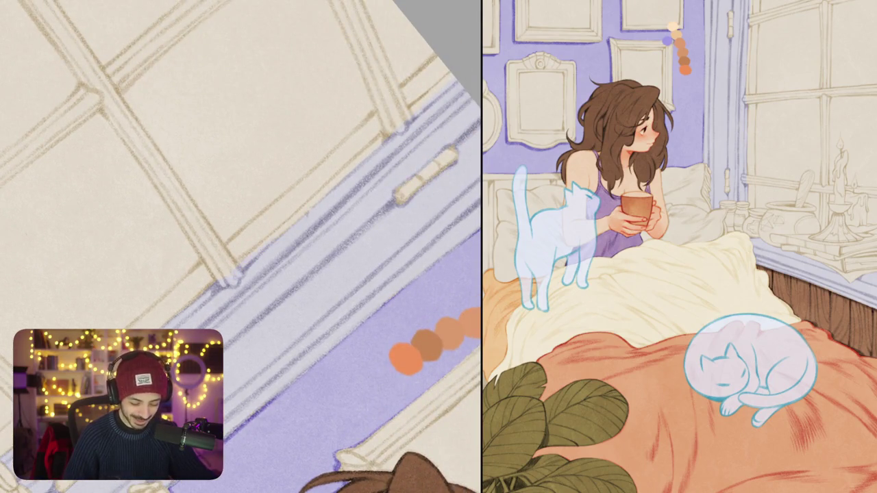
mouse_move(301, 205)
left_mouse_down()
mouse_move(267, 257)
mouse_move(325, 241)
mouse_move(281, 197)
mouse_move(392, 126)
left_mouse_up()
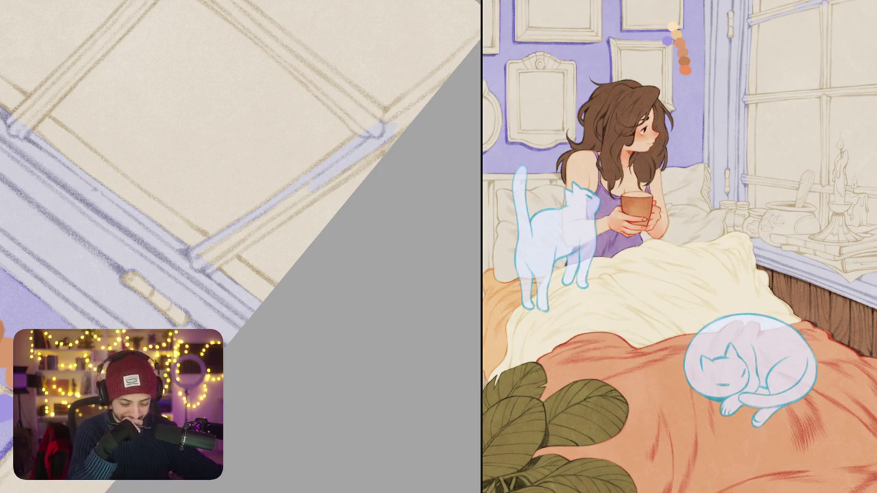
left_click_drag(214, 264, 394, 139)
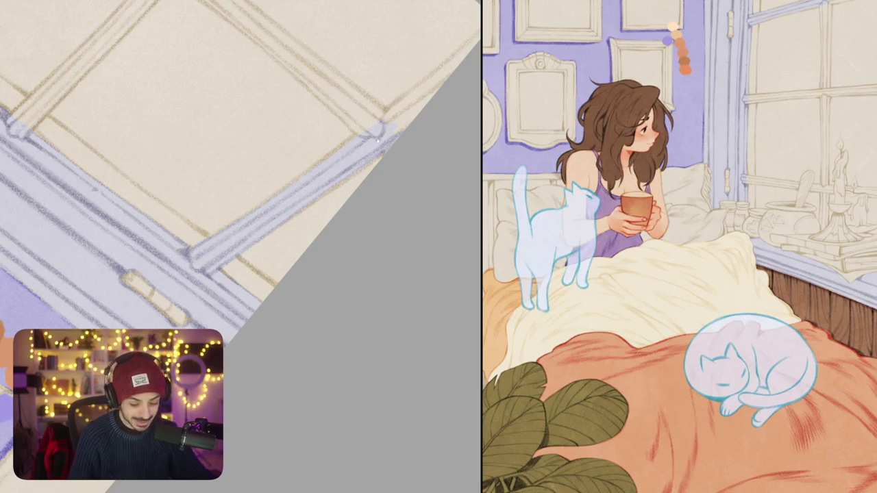
Step: Reframe the window and add a short pencil stroke to the frame sketch
left_click_drag(240, 246, 206, 205)
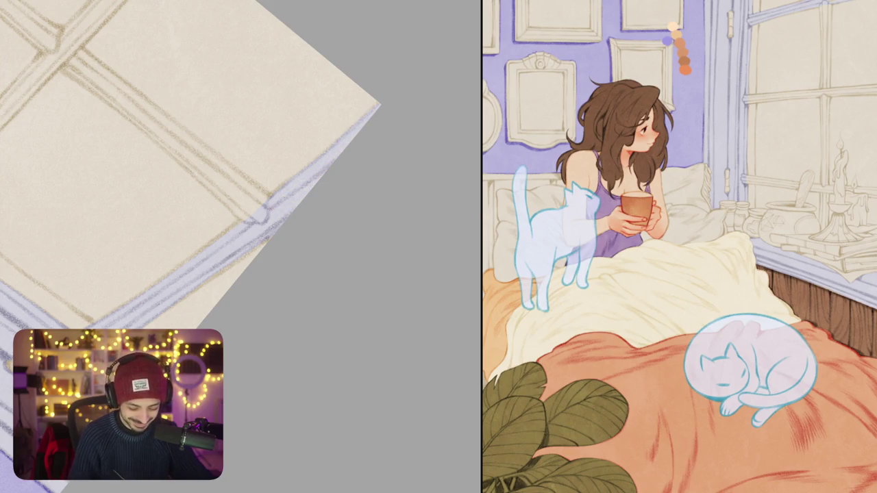
mouse_move(209, 275)
left_mouse_down()
mouse_move(280, 208)
mouse_move(248, 239)
left_mouse_up()
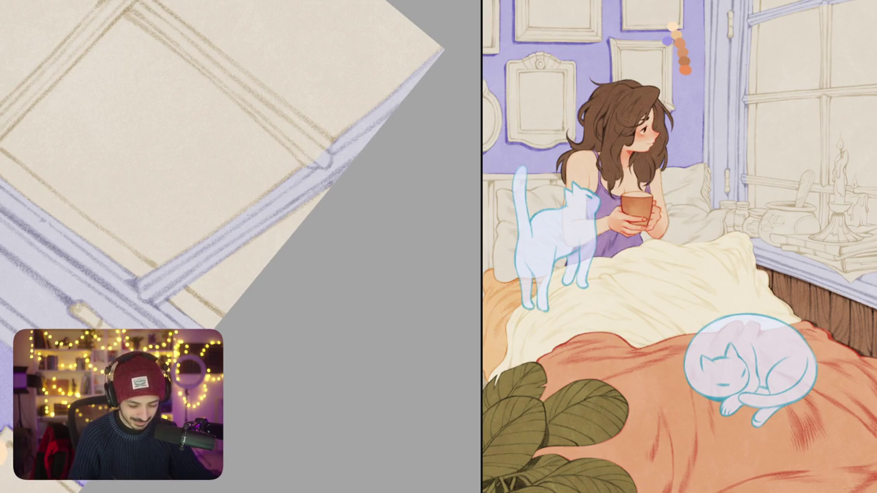
mouse_move(266, 208)
left_mouse_down()
mouse_move(300, 209)
mouse_move(256, 209)
mouse_move(294, 209)
left_mouse_up()
left_click_drag(252, 109, 287, 145)
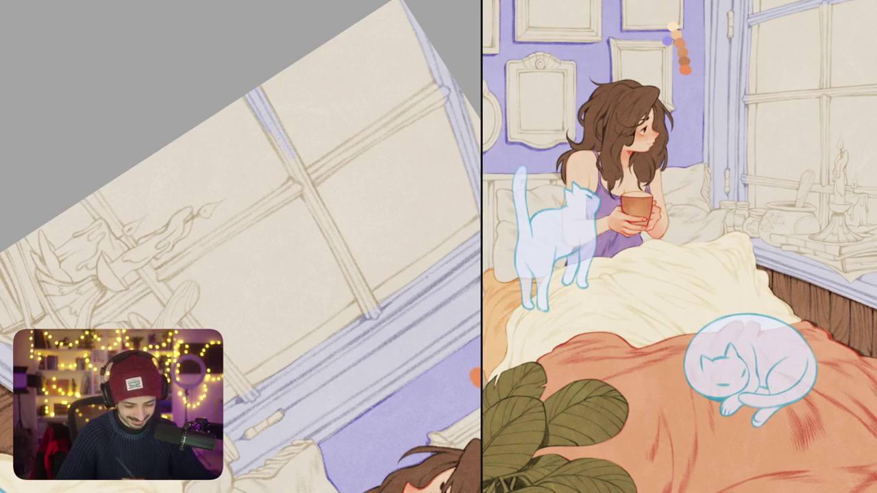
Step: Paint lavender down the frame bar and up the diagonal window bar
left_click_drag(240, 246, 232, 218)
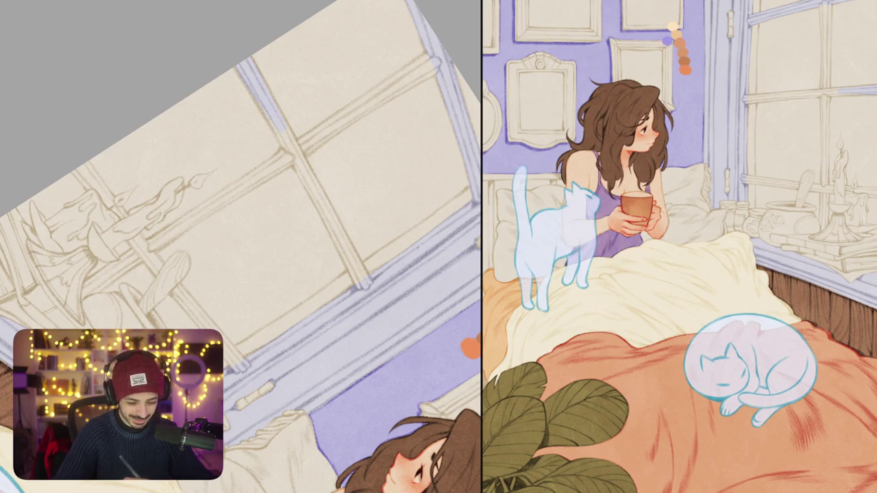
scroll(239, 246, "up", 2)
mouse_move(282, 142)
left_mouse_down()
mouse_move(298, 170)
mouse_move(247, 212)
left_mouse_up()
left_click_drag(283, 170, 311, 152)
mouse_move(352, 124)
left_mouse_down()
mouse_move(424, 77)
mouse_move(427, 83)
left_mouse_up()
left_click_drag(373, 134, 432, 100)
mouse_move(369, 137)
left_mouse_down()
mouse_move(259, 213)
mouse_move(285, 181)
mouse_move(370, 125)
left_mouse_up()
Step: Reset the canvas rotation upright and lay blue strokes along the window frame
scroll(240, 246, "down", 3)
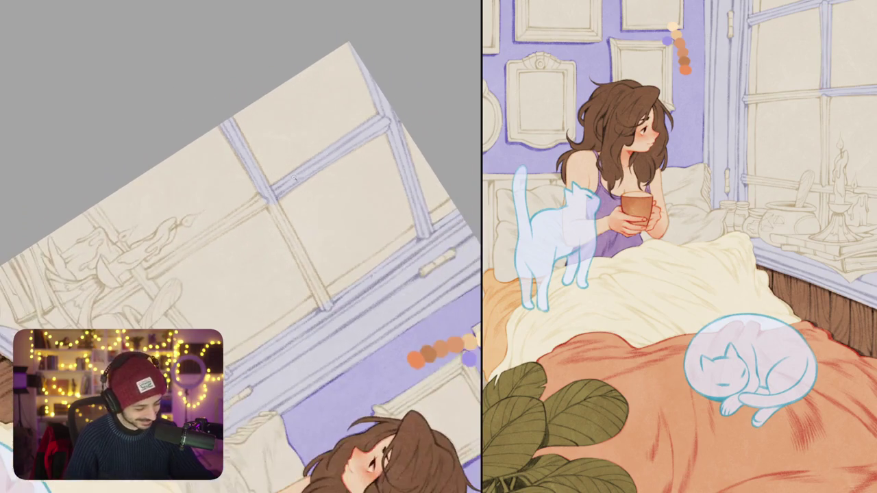
key("5")
scroll(261, 206, "up", 2)
scroll(272, 142, "up", 2)
mouse_move(254, 155)
left_mouse_down()
mouse_move(265, 196)
mouse_move(356, 288)
left_mouse_up()
scroll(309, 247, "down", 2)
scroll(227, 270, "up", 2)
scroll(240, 247, "down", 2)
left_click_drag(226, 226, 201, 253)
left_click_drag(298, 152, 250, 205)
Step: Fill the gap in the diagonal frame line with short blue strokes
scroll(240, 247, "up", 2)
left_click_drag(278, 171, 251, 203)
left_click_drag(315, 128, 240, 227)
scroll(239, 247, "up", 2)
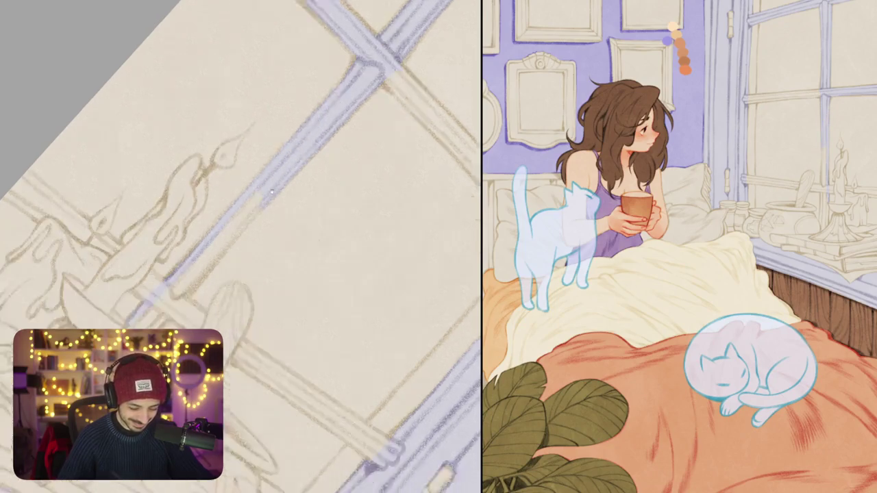
scroll(240, 247, "up", 1)
left_click_drag(288, 166, 197, 258)
left_click_drag(286, 148, 260, 180)
left_click_drag(240, 274, 278, 220)
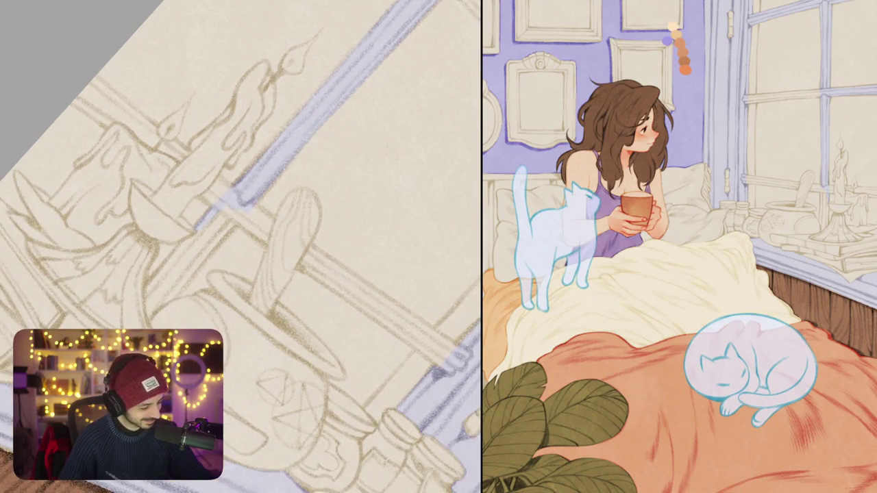
Step: Shade the vertical window frame blue and paint the window crossbar purple
mouse_move(227, 275)
left_mouse_down()
mouse_move(261, 236)
mouse_move(261, 244)
left_mouse_up()
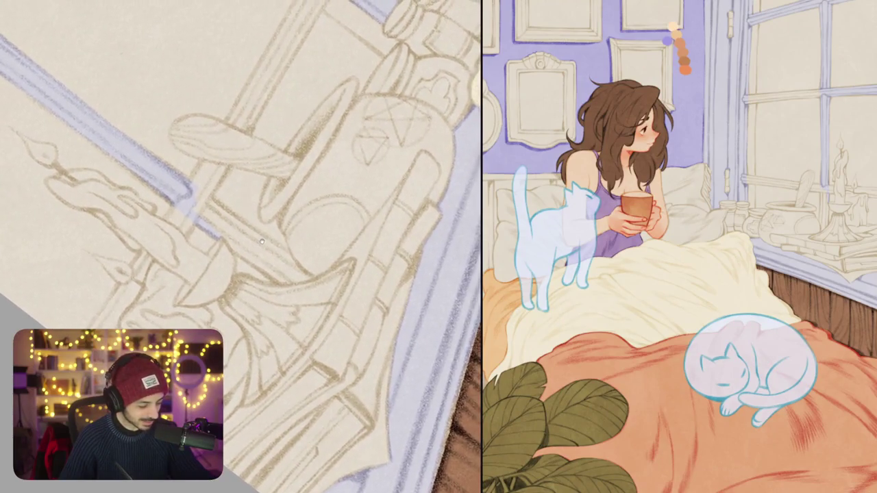
mouse_move(200, 179)
left_mouse_down()
mouse_move(202, 164)
mouse_move(228, 160)
mouse_move(212, 188)
left_mouse_up()
left_click_drag(274, 246, 287, 226)
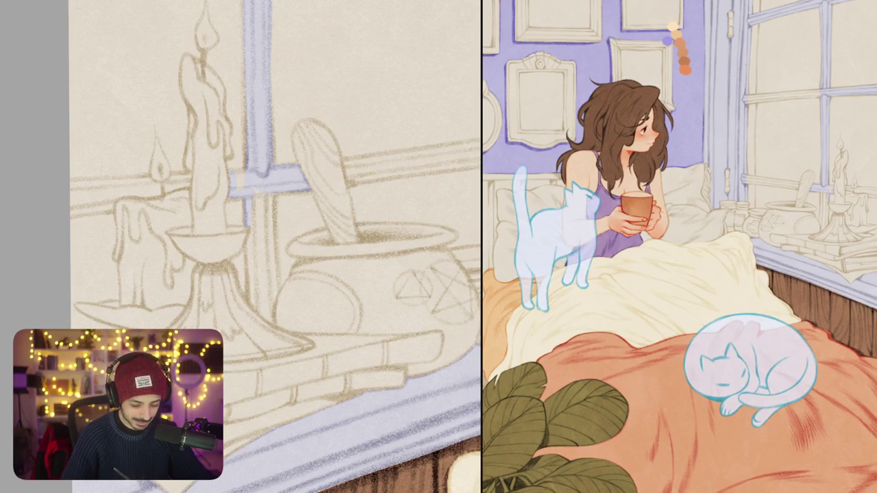
mouse_move(253, 226)
left_mouse_down()
mouse_move(249, 299)
mouse_move(265, 315)
mouse_move(277, 258)
mouse_move(273, 194)
mouse_move(267, 231)
left_mouse_up()
left_click_drag(257, 193, 258, 294)
left_click_drag(268, 252, 268, 274)
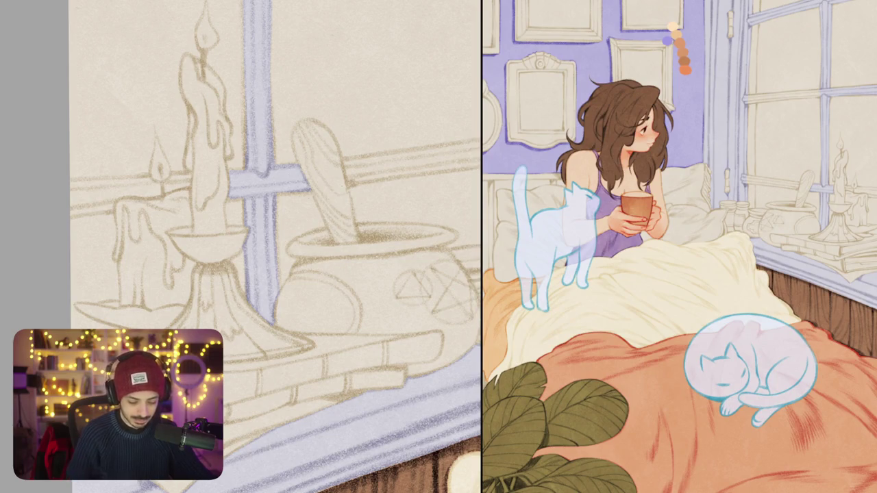
mouse_move(200, 252)
left_mouse_down()
mouse_move(208, 270)
mouse_move(370, 212)
left_mouse_up()
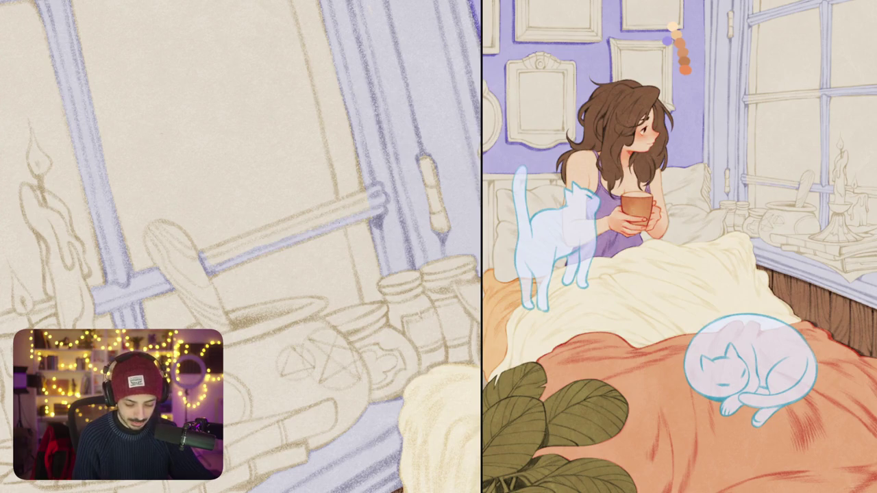
left_click_drag(200, 252, 364, 190)
left_click_drag(226, 250, 367, 199)
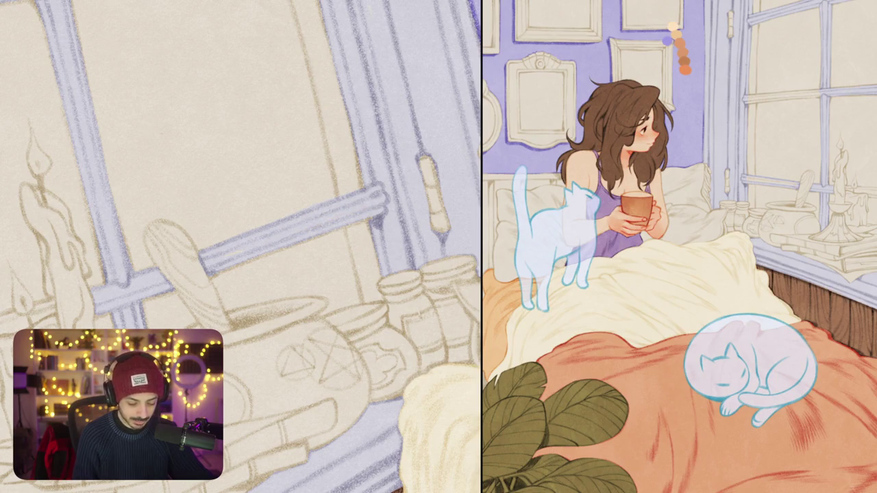
Step: Add faint pencil lines along the crossbar and light strokes beside the window frame
key("ctrl+0")
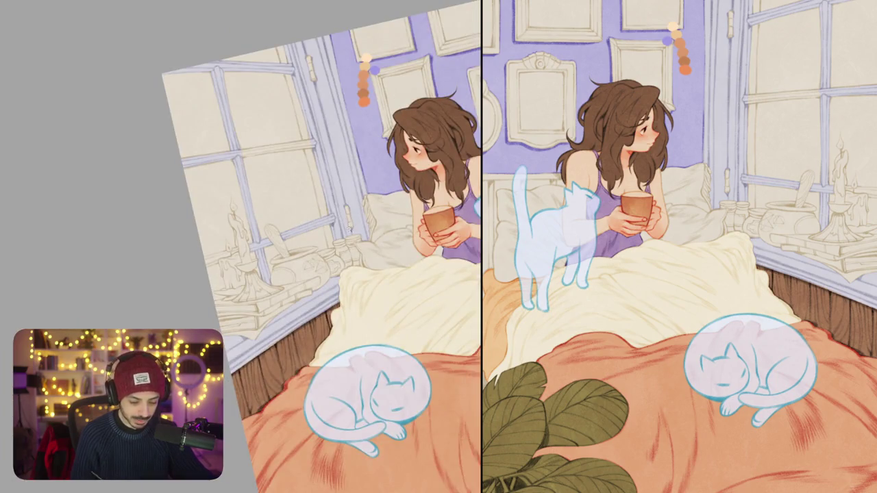
scroll(241, 247, "up", 3)
scroll(337, 242, "up", 2)
scroll(343, 238, "up", 2)
scroll(353, 231, "up", 2)
scroll(357, 229, "up", 1)
scroll(363, 218, "up", 2)
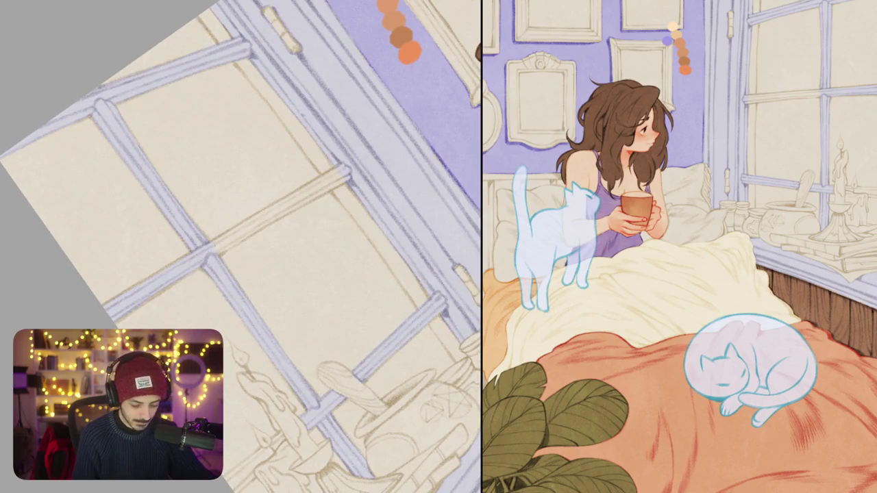
scroll(231, 230, "up", 1)
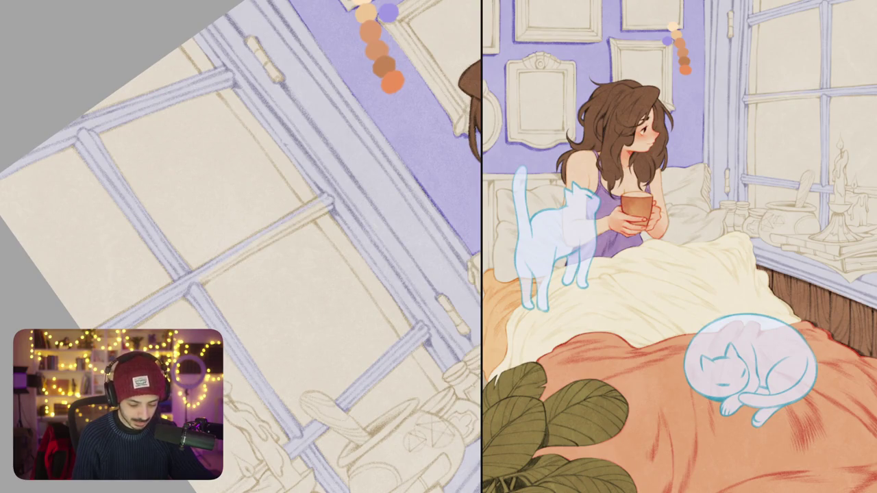
left_click_drag(302, 218, 326, 207)
left_click_drag(274, 241, 216, 275)
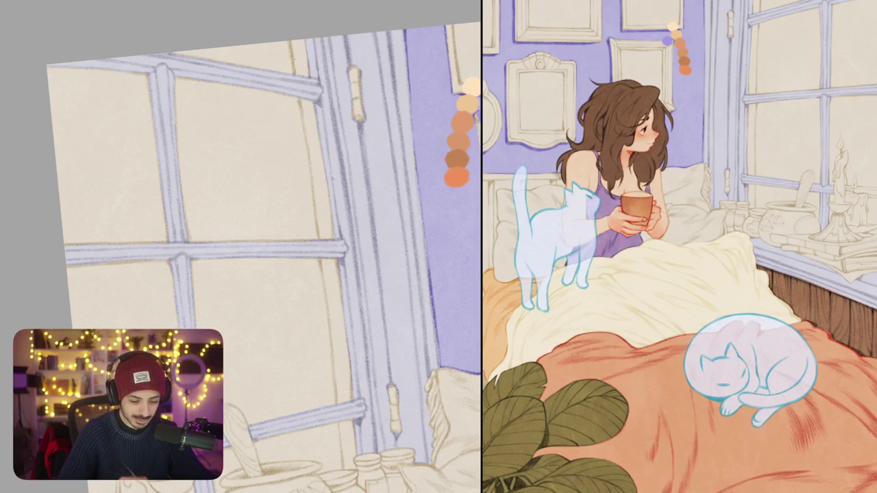
left_click_drag(307, 127, 315, 167)
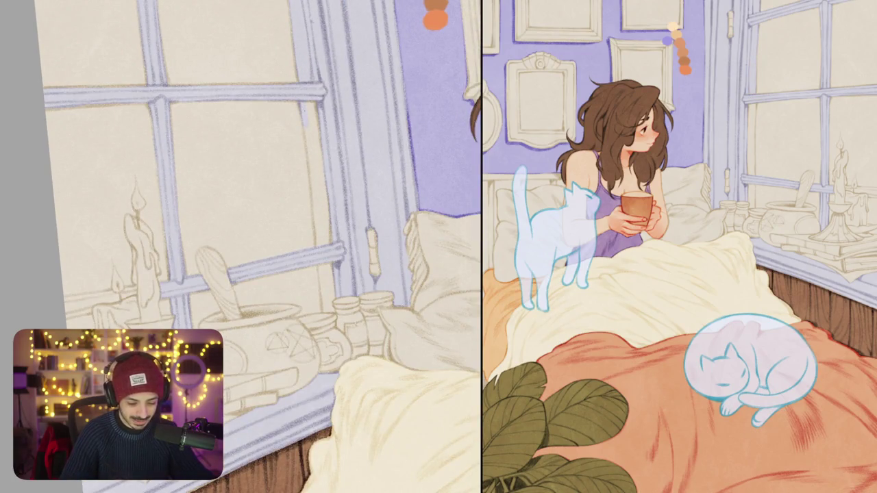
left_click_drag(316, 152, 313, 198)
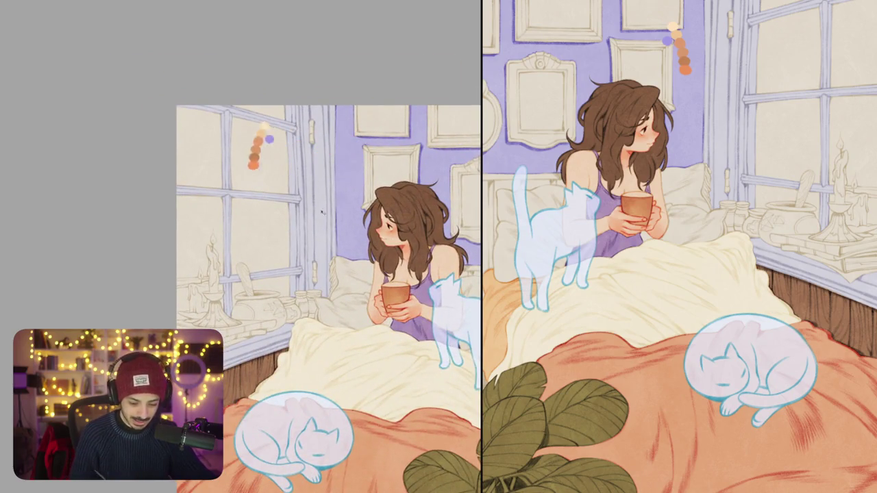
Step: Unmirror the canvas view with the H shortcut, then zoom in on the girl and cat
key("h")
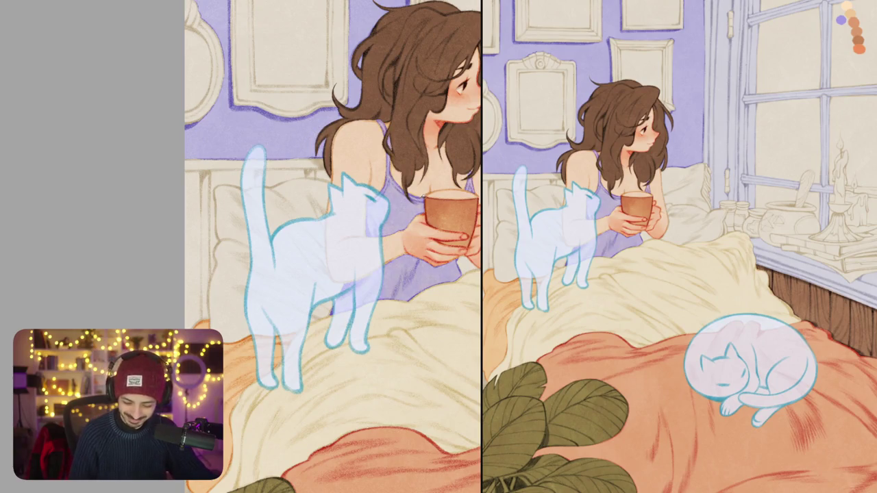
scroll(288, 307, "down", 3)
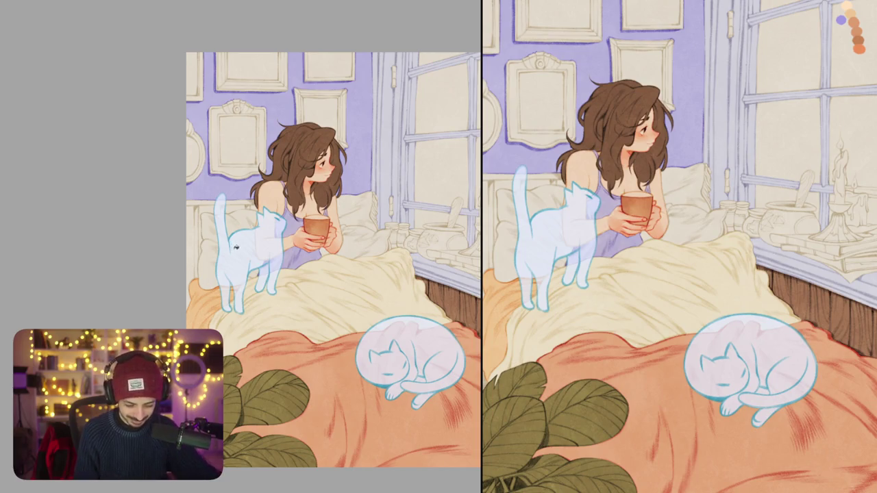
Step: Paint lavender strokes down the picture's left edge
scroll(203, 211, "up", 3)
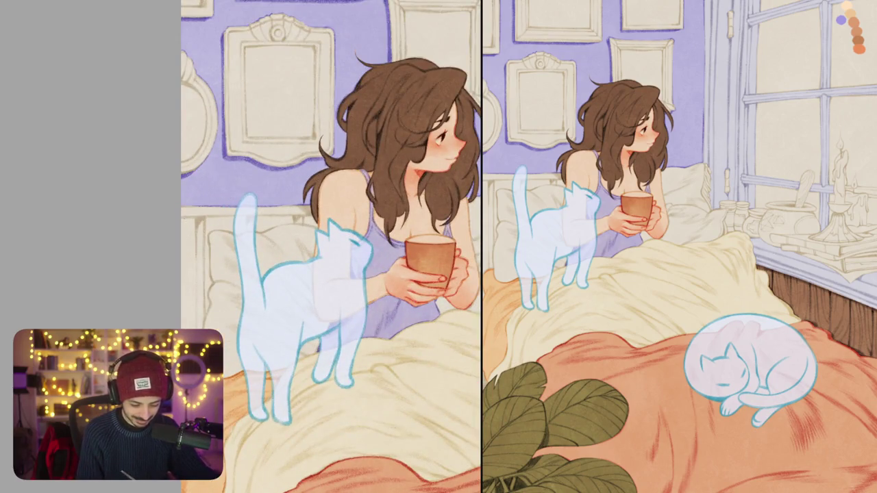
left_click_drag(194, 218, 192, 293)
left_click_drag(274, 274, 284, 212)
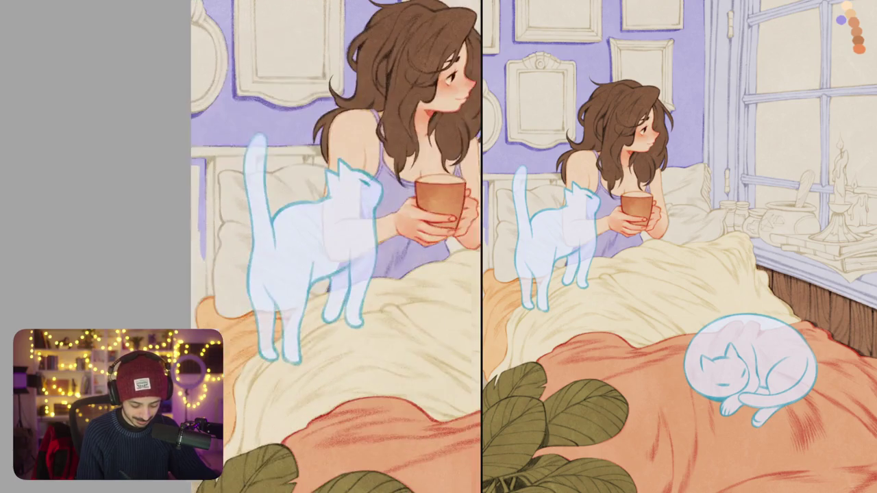
left_click_drag(201, 232, 204, 290)
left_click_drag(274, 274, 322, 239)
left_click_drag(243, 269, 241, 288)
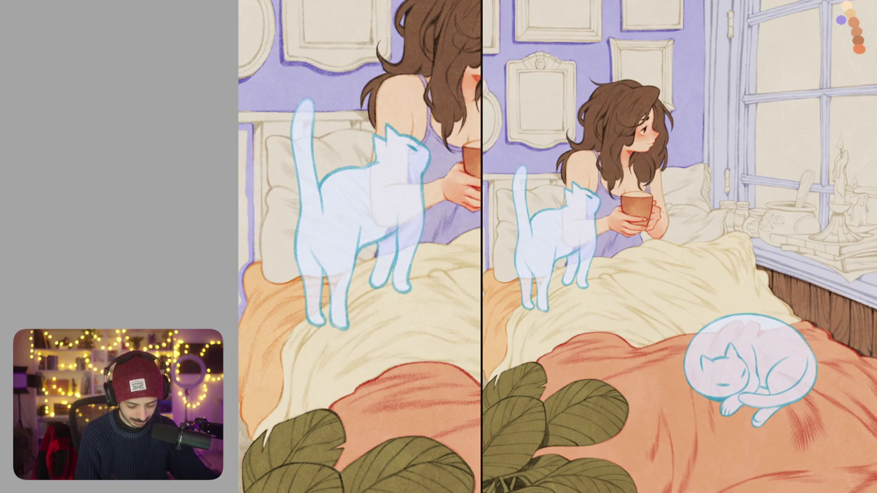
left_click_drag(359, 246, 360, 239)
left_click_drag(240, 122, 245, 257)
left_click_drag(240, 207, 240, 263)
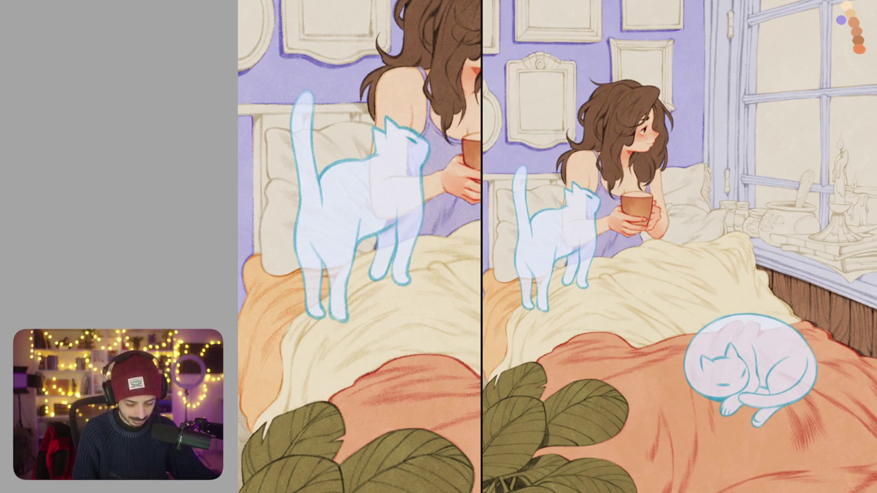
Step: Paint lavender along the pillow's left edge and the bed frame edge, then reset the view
scroll(265, 125, "up", 3)
mouse_move(263, 111)
left_mouse_down()
mouse_move(263, 261)
mouse_move(270, 207)
left_mouse_up()
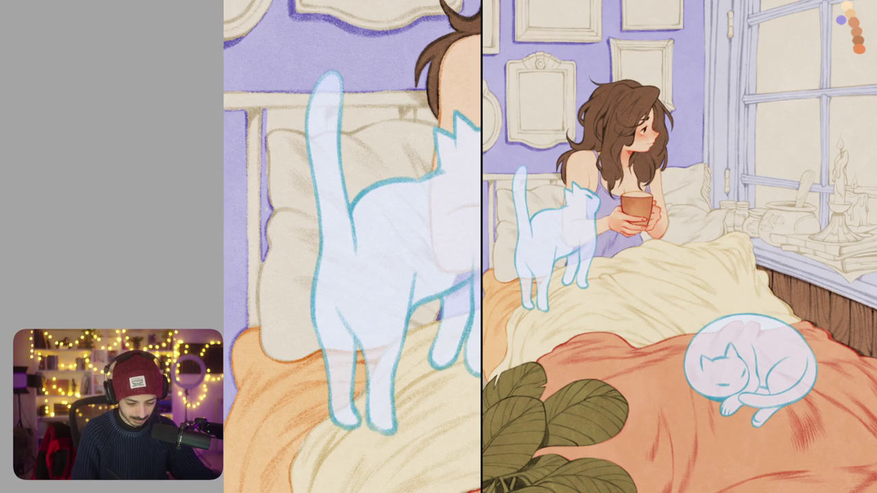
scroll(333, 247, "down", 2)
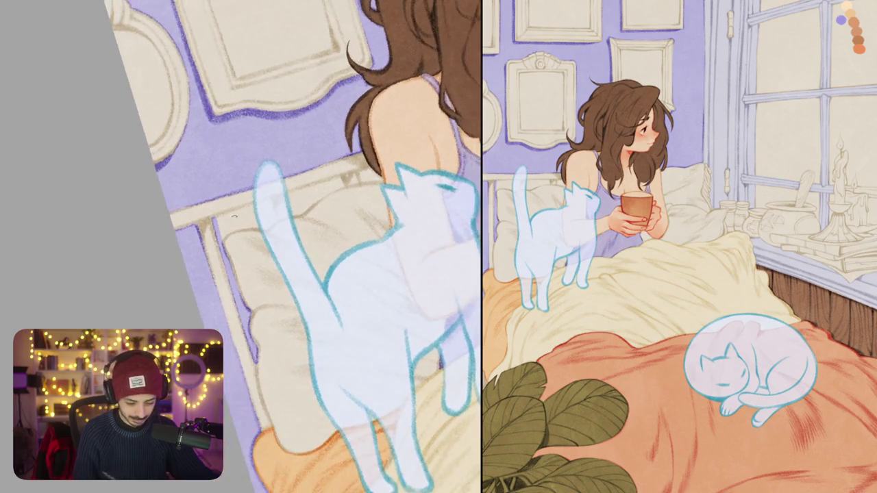
left_click_drag(231, 215, 254, 204)
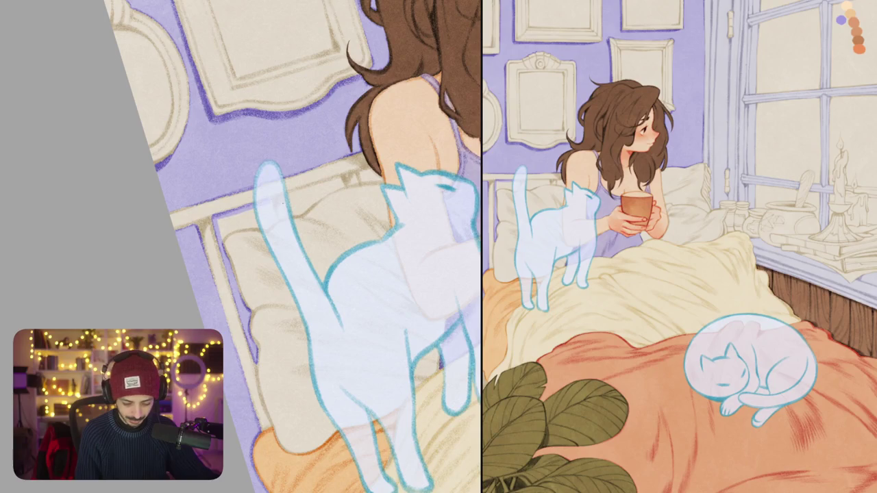
mouse_move(254, 223)
left_mouse_down()
mouse_move(228, 231)
mouse_move(255, 216)
left_mouse_up()
key("ctrl+0")
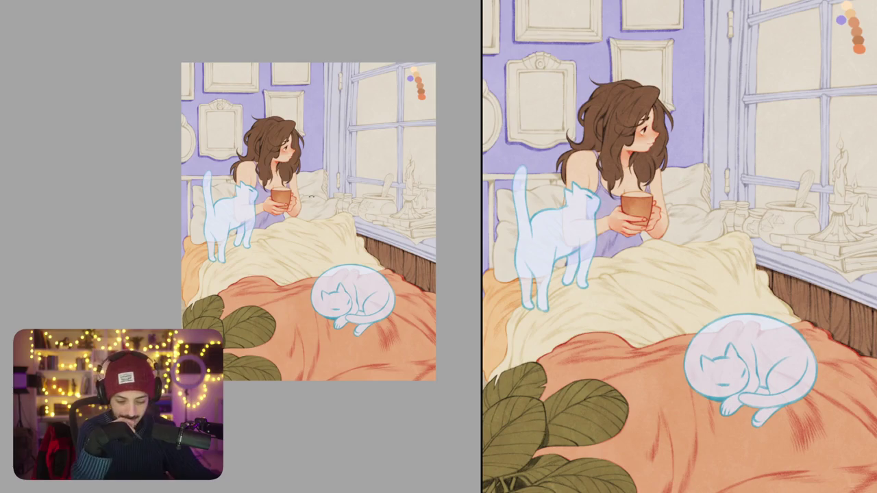
Step: Fill lavender along the cat's tail, the bed frame top, and the gap beside the hair
scroll(311, 198, "up", 3)
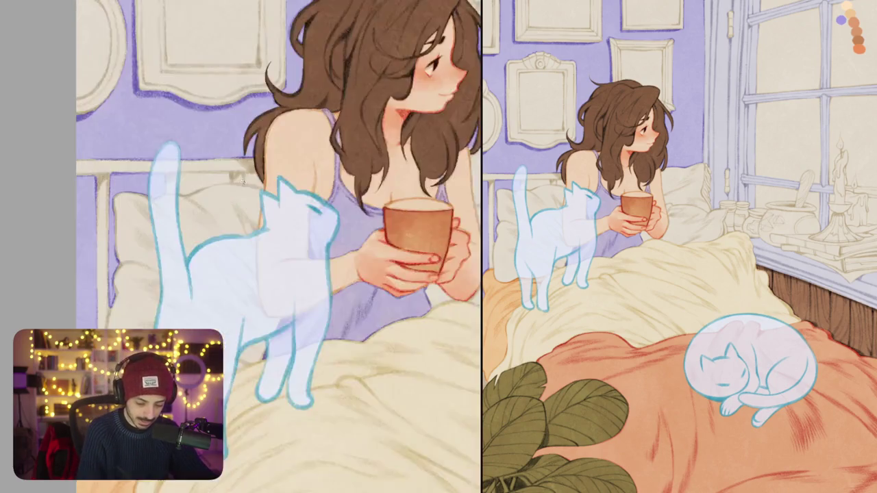
scroll(288, 205, "up", 2)
scroll(254, 221, "up", 2)
left_click_drag(244, 202, 243, 234)
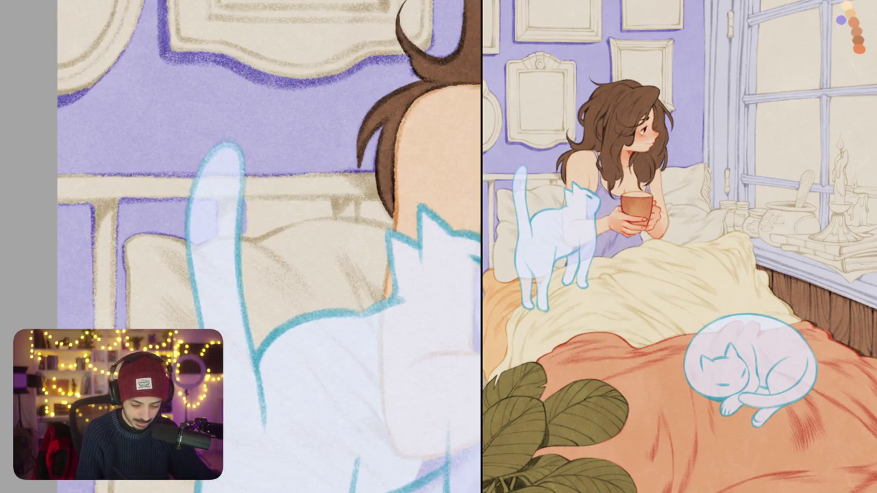
mouse_move(244, 201)
left_mouse_down()
mouse_move(333, 204)
mouse_move(249, 235)
mouse_move(251, 213)
mouse_move(311, 220)
left_mouse_up()
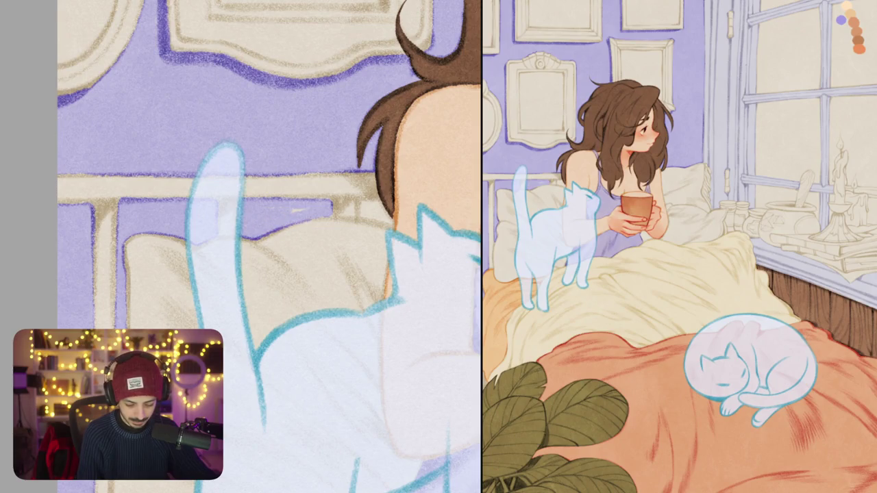
mouse_move(361, 199)
left_mouse_down()
mouse_move(361, 218)
mouse_move(384, 203)
mouse_move(392, 220)
left_mouse_up()
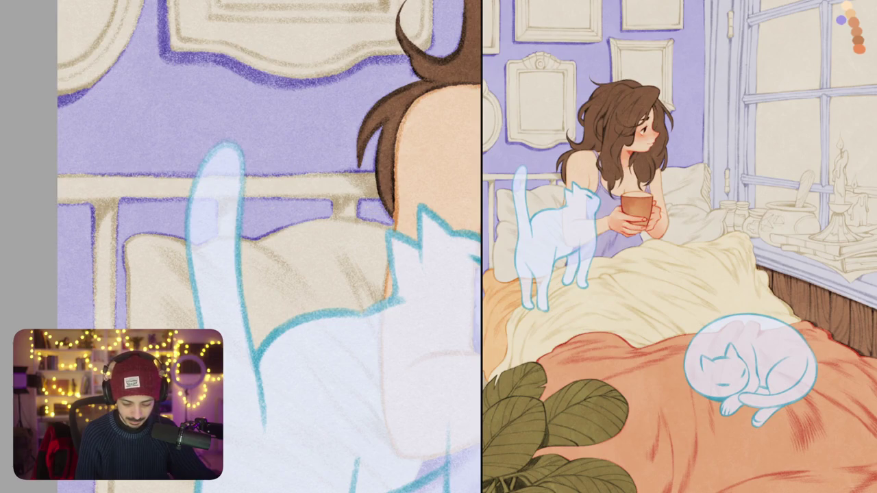
Step: Draw an orange edge down the pillow's left side
scroll(274, 247, "down", 5)
scroll(274, 246, "down", 3)
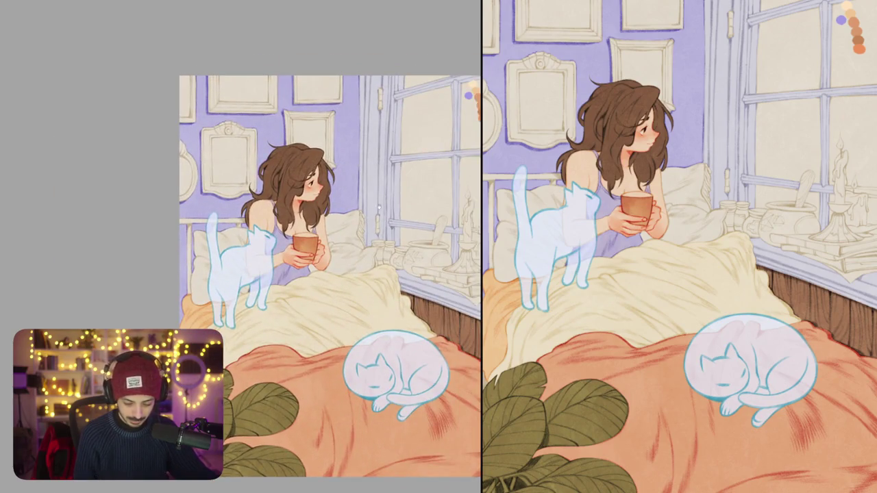
scroll(339, 265, "up", 2)
scroll(339, 266, "up", 5)
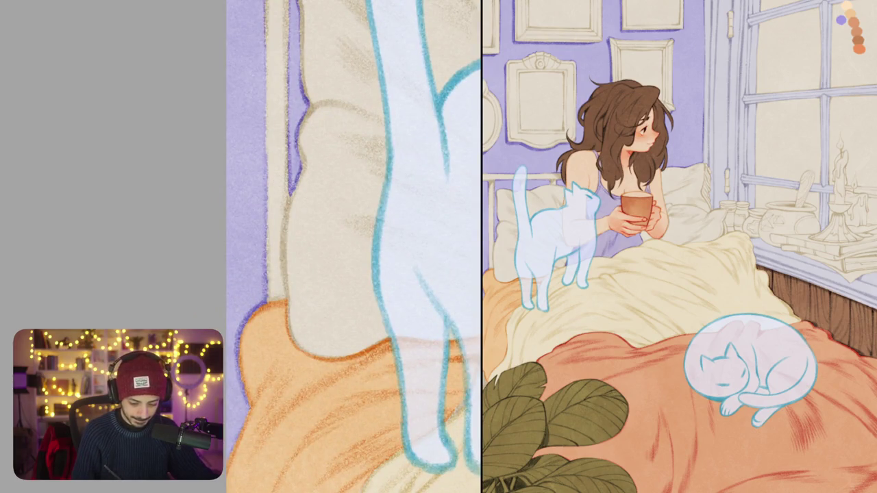
scroll(294, 186, "down", 5)
left_click_drag(326, 245, 237, 258)
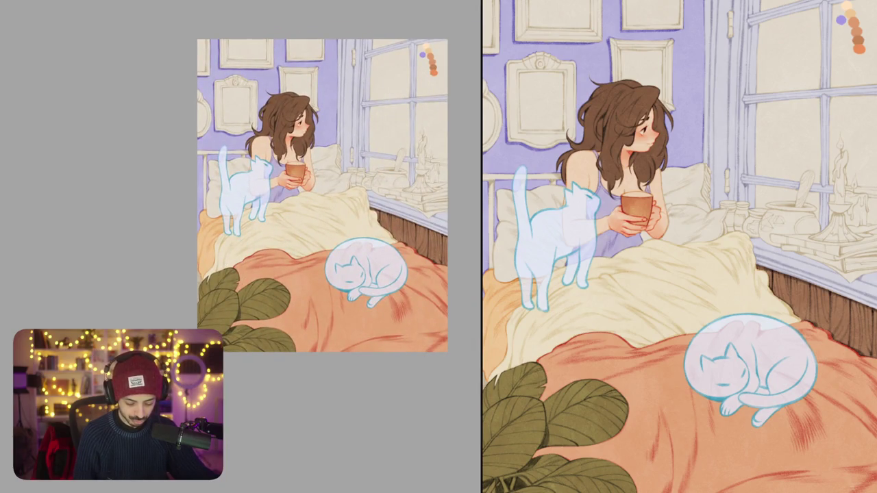
left_click_drag(319, 248, 323, 253)
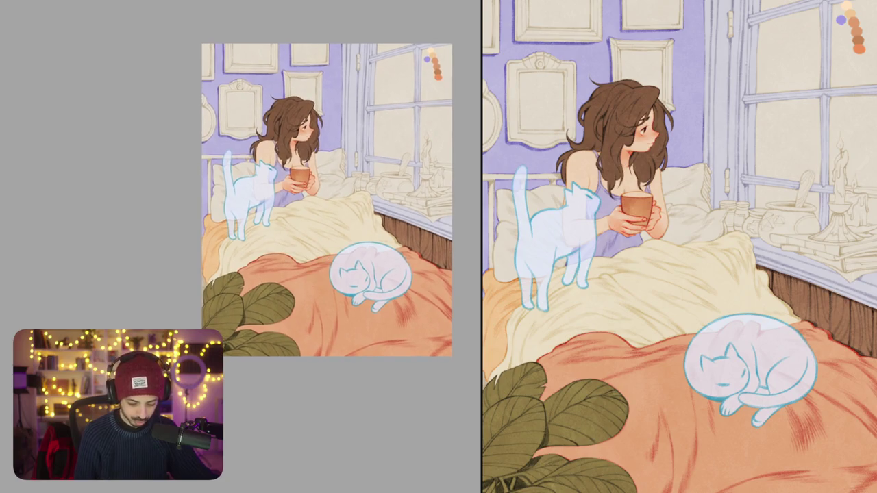
scroll(250, 192, "up", 5)
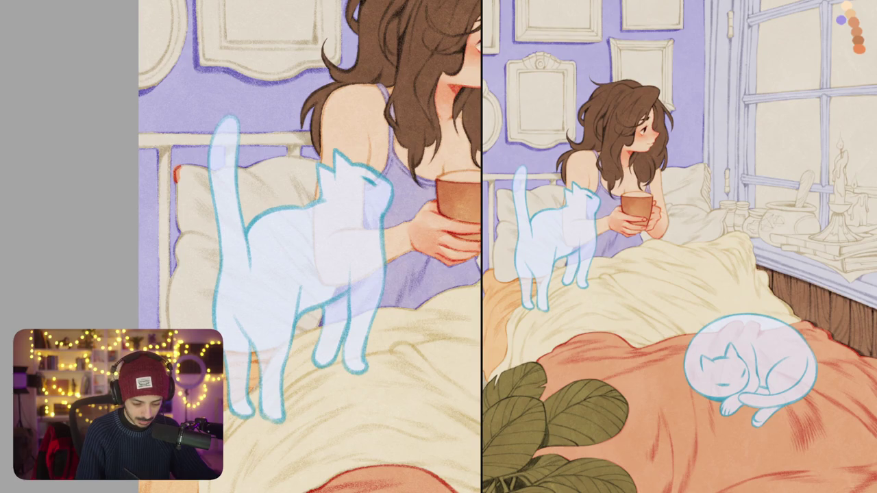
scroll(157, 192, "up", 2)
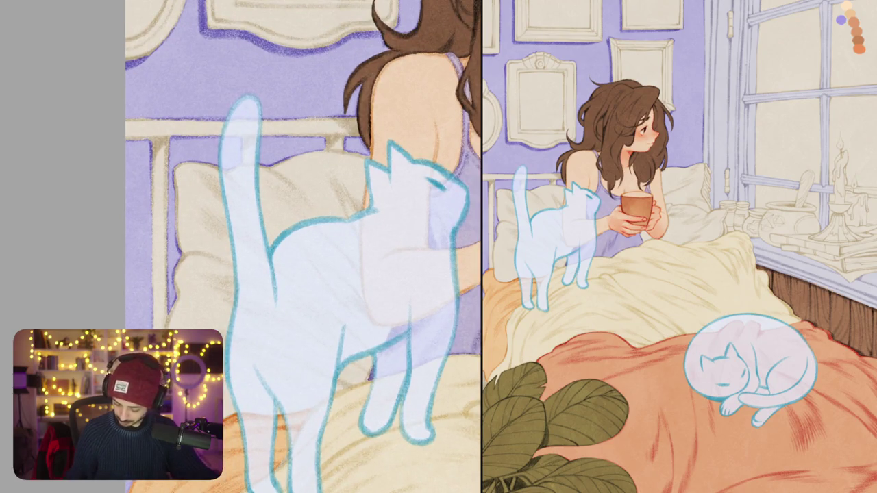
mouse_move(179, 164)
left_mouse_down()
mouse_move(184, 256)
mouse_move(233, 262)
left_mouse_up()
Step: Tilt the view counter-clockwise, try a red pillow-edge line, and undo it
key("minus")
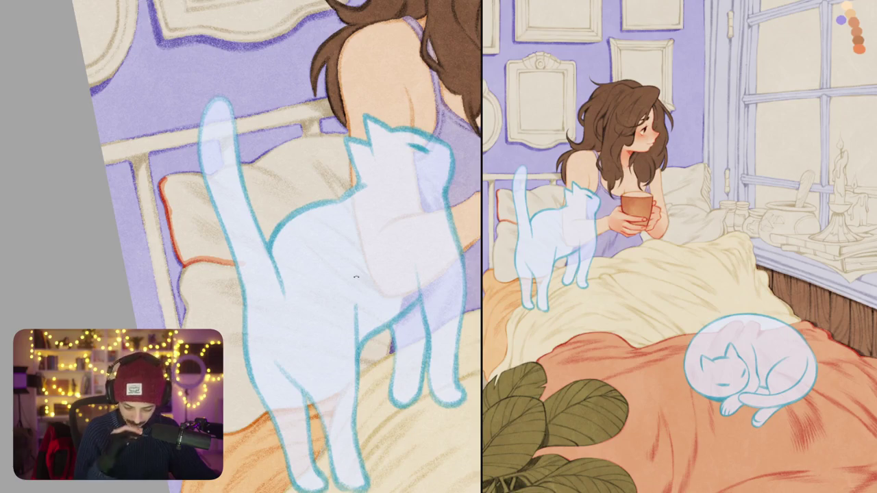
scroll(355, 277, "up", 1)
scroll(355, 277, "up", 2)
scroll(356, 277, "up", 1)
mouse_move(218, 160)
left_mouse_down()
mouse_move(230, 227)
mouse_move(223, 258)
left_mouse_up()
key("ctrl+z")
scroll(310, 246, "down", 5)
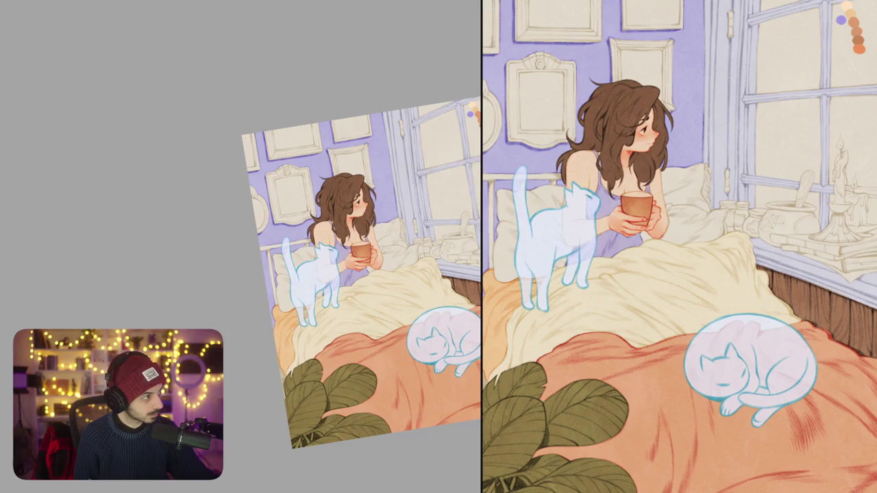
scroll(306, 304, "up", 3)
Step: Try a reddish line along the pillow's top, then undo back until the pillow behind the cat is orange
scroll(306, 305, "up", 2)
left_click_drag(271, 185, 328, 160)
key("ctrl+z")
key("ctrl+z")
key("ctrl+0")
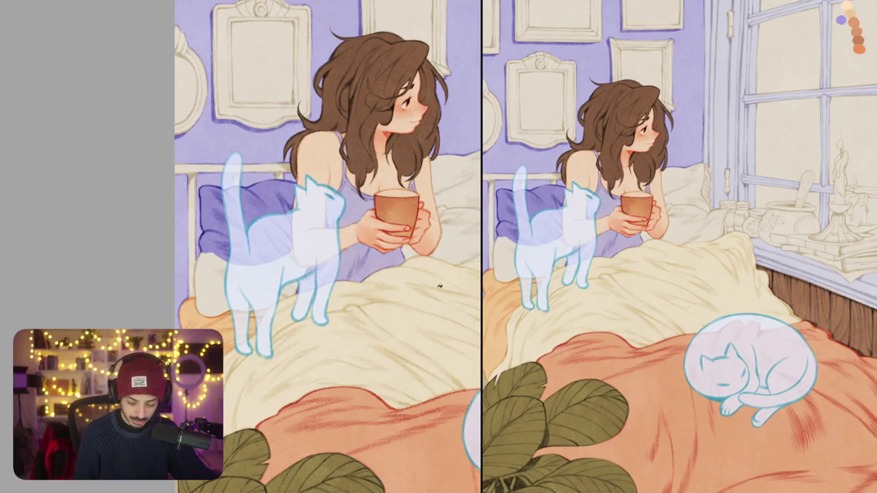
key("ctrl+z")
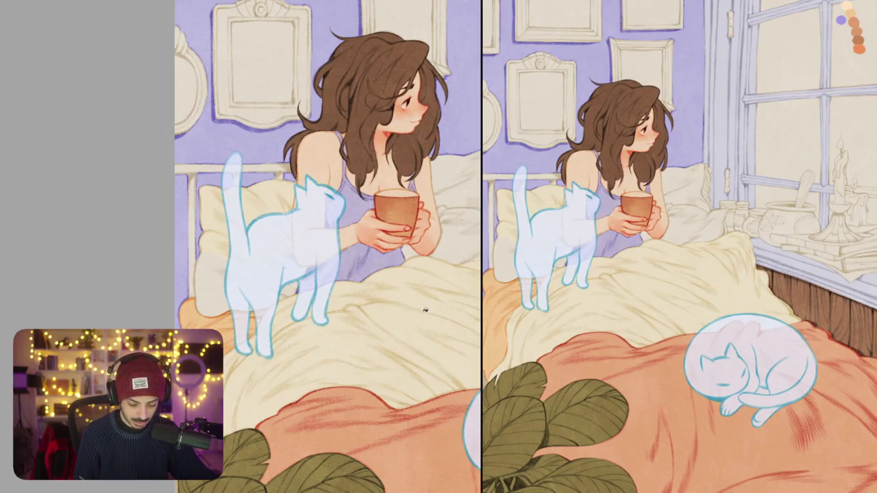
key("ctrl+z")
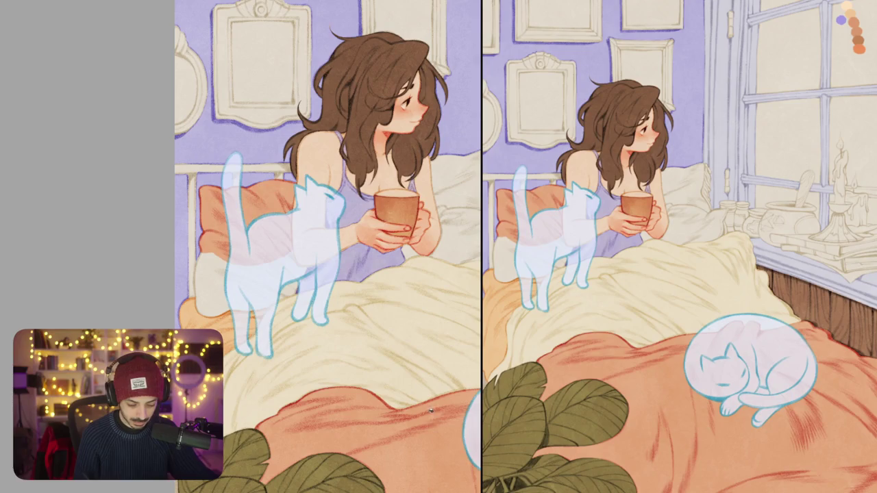
scroll(411, 343, "down", 5)
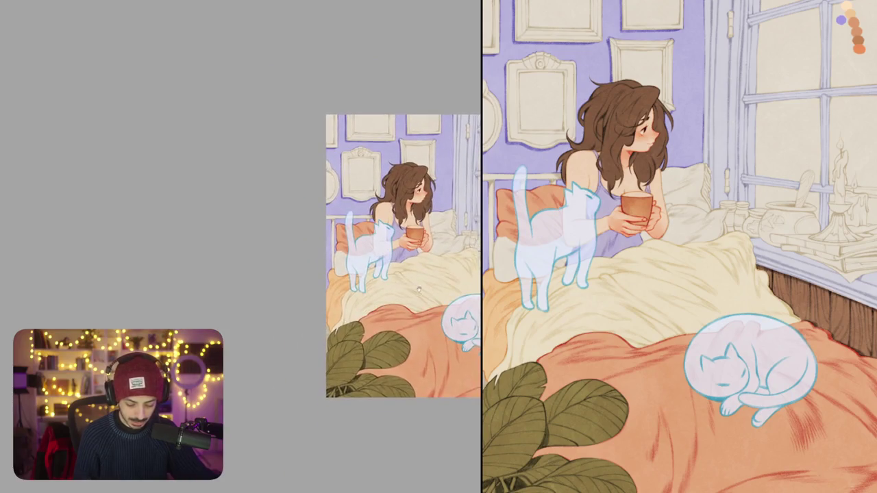
scroll(308, 243, "up", 5)
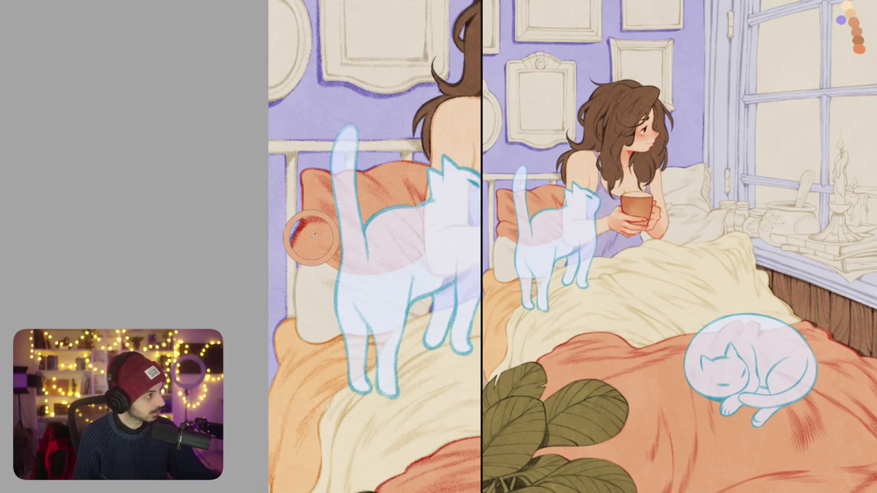
scroll(313, 242, "up", 3)
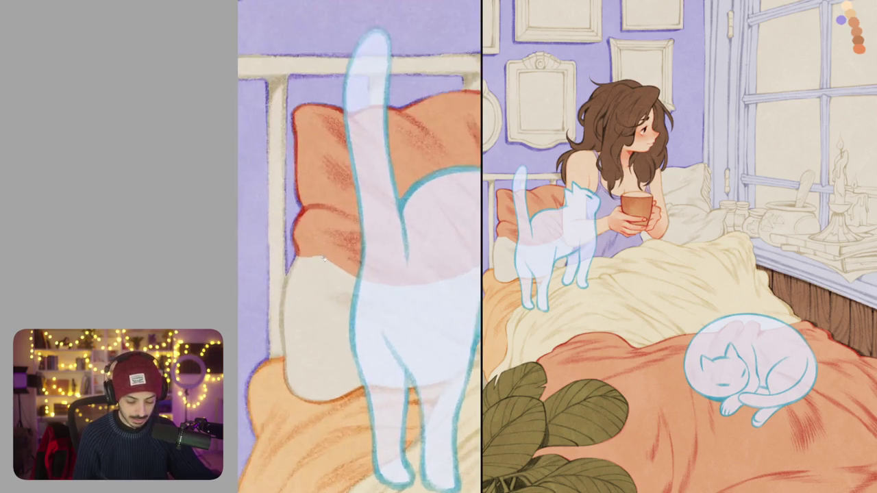
scroll(302, 205, "up", 2)
Step: Outline the pillow's left, bottom, top and side edges in red
mouse_move(285, 150)
left_mouse_down()
mouse_move(277, 262)
mouse_move(288, 287)
mouse_move(329, 289)
mouse_move(303, 269)
left_mouse_up()
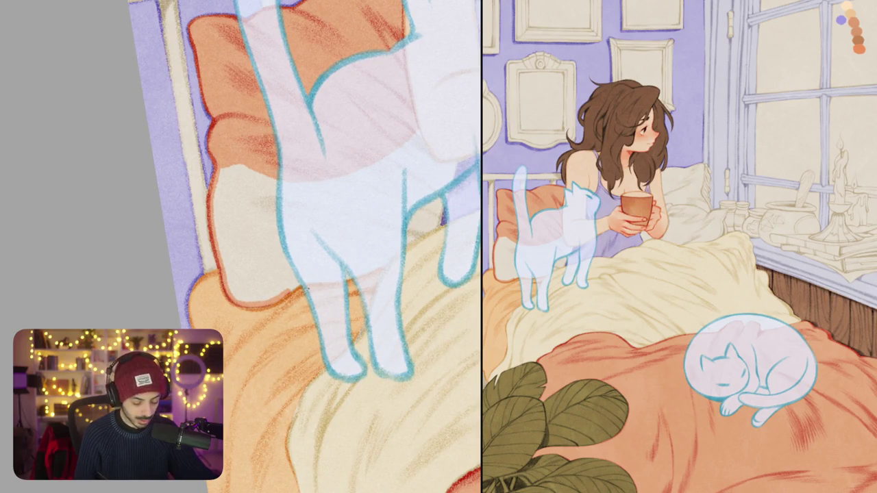
mouse_move(331, 282)
left_mouse_down()
mouse_move(373, 272)
mouse_move(437, 223)
mouse_move(443, 203)
left_mouse_up()
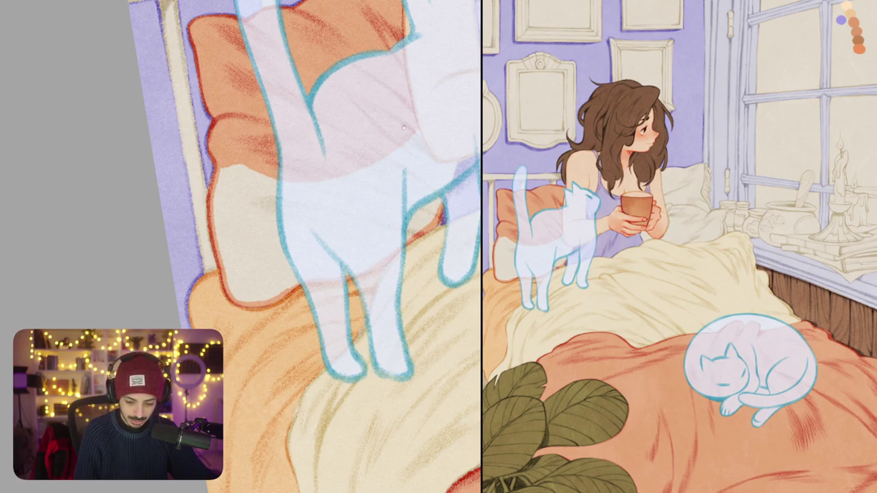
scroll(338, 254, "down", 5)
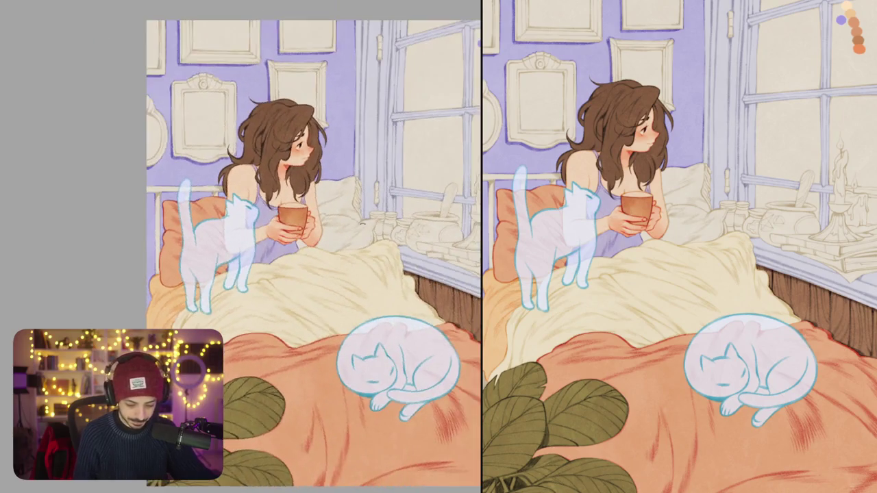
mouse_move(236, 277)
left_mouse_down()
mouse_move(337, 216)
mouse_move(256, 212)
left_mouse_up()
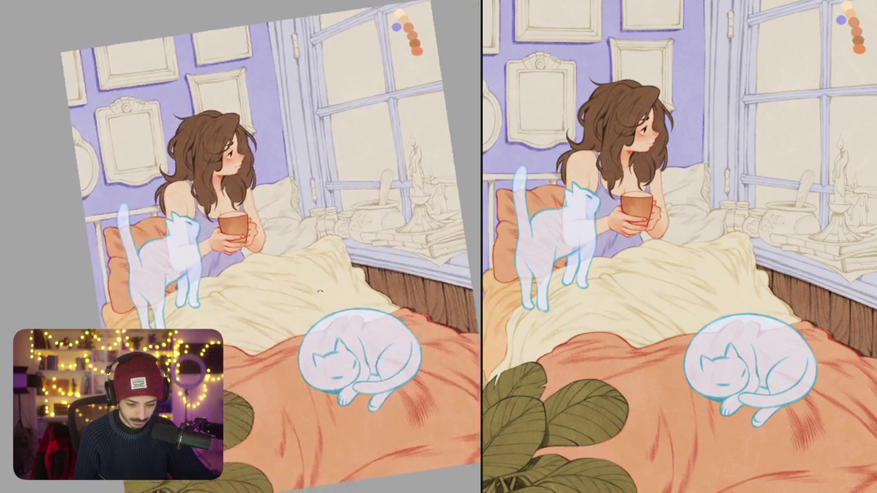
scroll(259, 213, "up", 5)
mouse_move(213, 226)
left_mouse_down()
mouse_move(349, 166)
mouse_move(368, 169)
mouse_move(416, 113)
mouse_move(433, 170)
mouse_move(466, 202)
mouse_move(424, 252)
mouse_move(378, 287)
left_mouse_up()
mouse_move(422, 260)
left_mouse_down()
mouse_move(372, 293)
mouse_move(336, 333)
mouse_move(262, 354)
left_mouse_up()
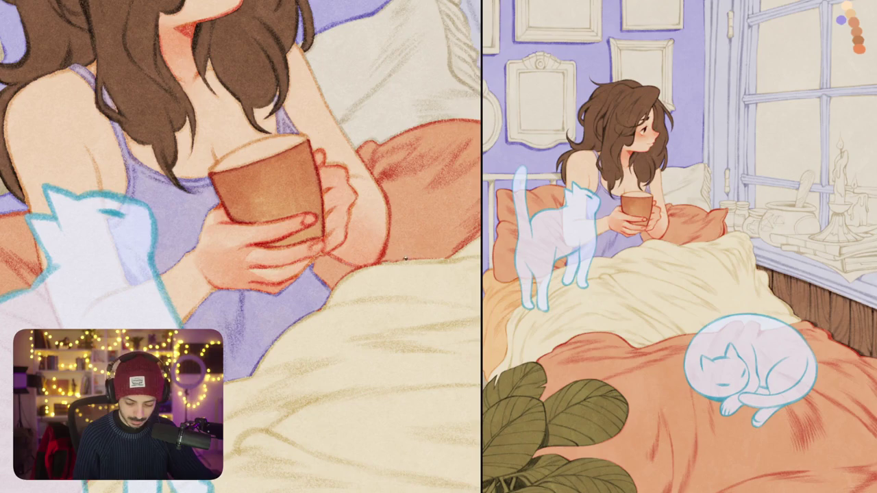
scroll(241, 246, "down", 5)
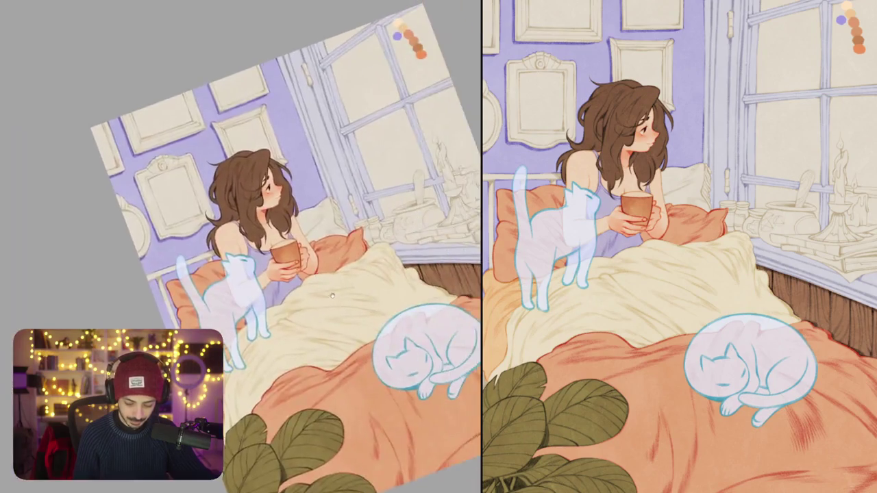
left_click_drag(375, 356, 367, 275)
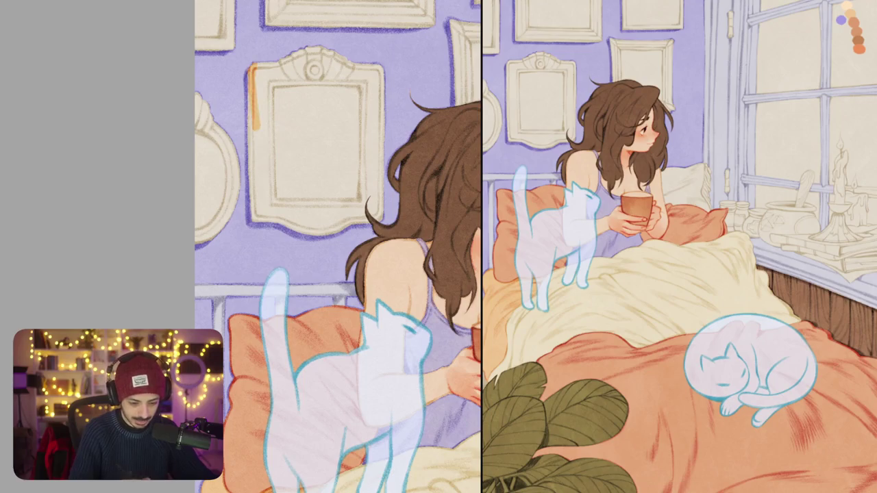
Step: Test brown and olive-green shading strokes on the frame's edge, undoing each one
mouse_move(248, 68)
left_mouse_down()
mouse_move(254, 120)
mouse_move(271, 65)
mouse_move(269, 126)
left_mouse_up()
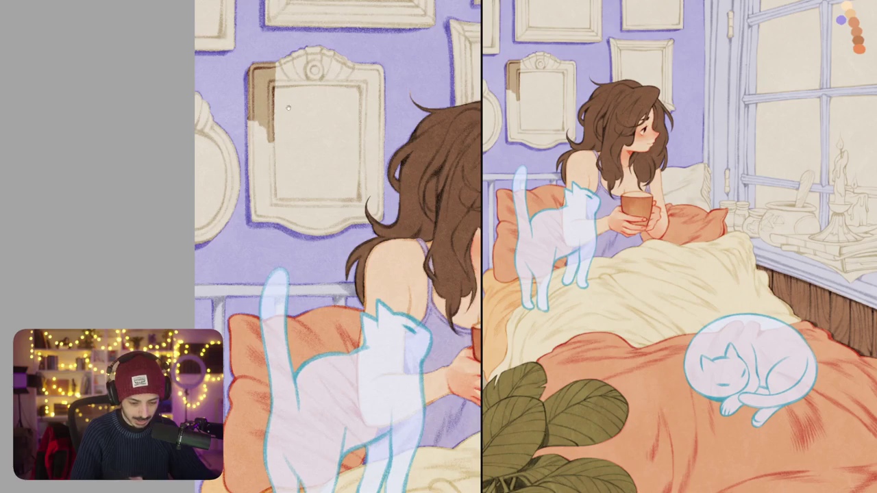
scroll(288, 107, "up", 5)
key("ctrl+z")
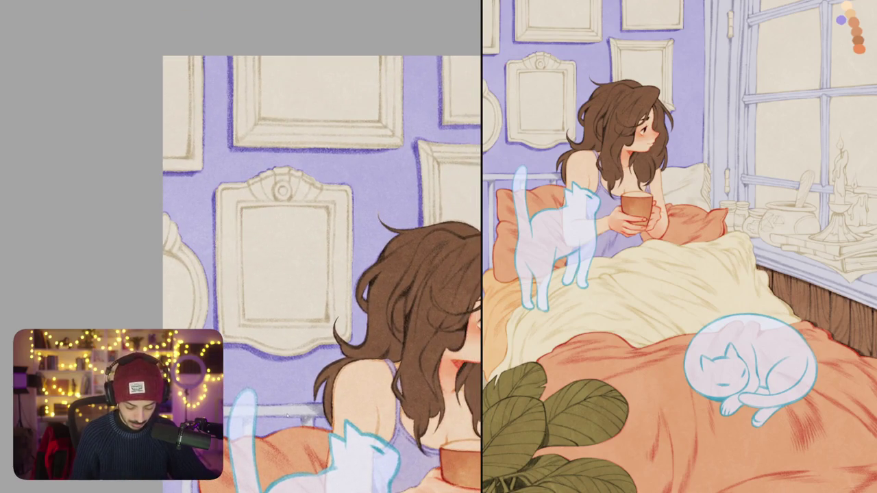
left_click_drag(218, 187, 239, 264)
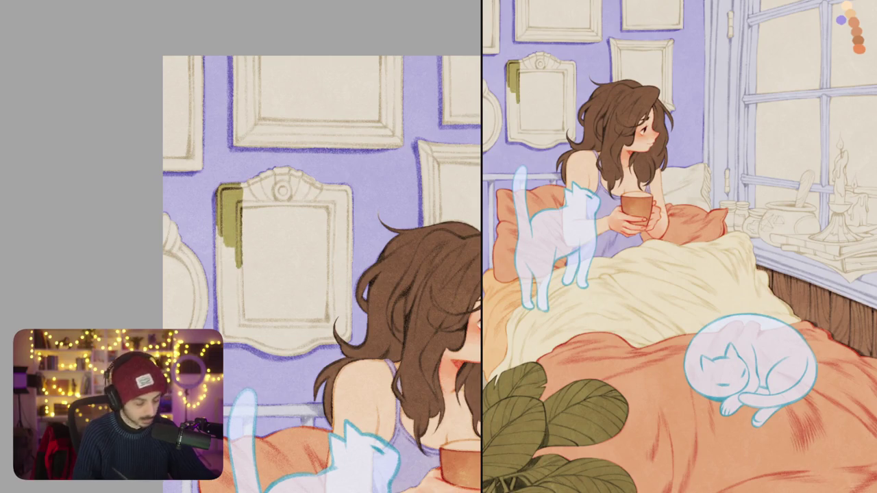
key("ctrl+z")
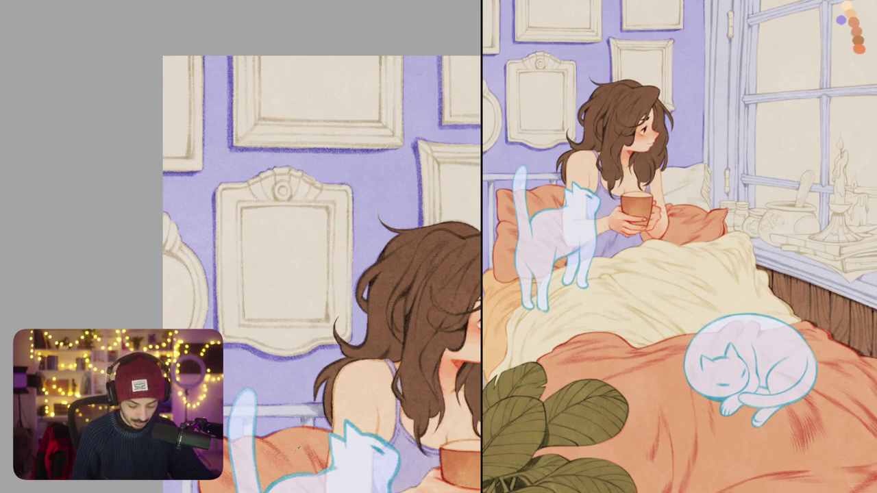
mouse_move(218, 185)
left_mouse_down()
mouse_move(226, 236)
mouse_move(239, 245)
left_mouse_up()
key("ctrl+z")
mouse_move(217, 183)
left_mouse_down()
mouse_move(226, 239)
mouse_move(240, 246)
left_mouse_up()
key("ctrl+z")
scroll(288, 274, "down", 3)
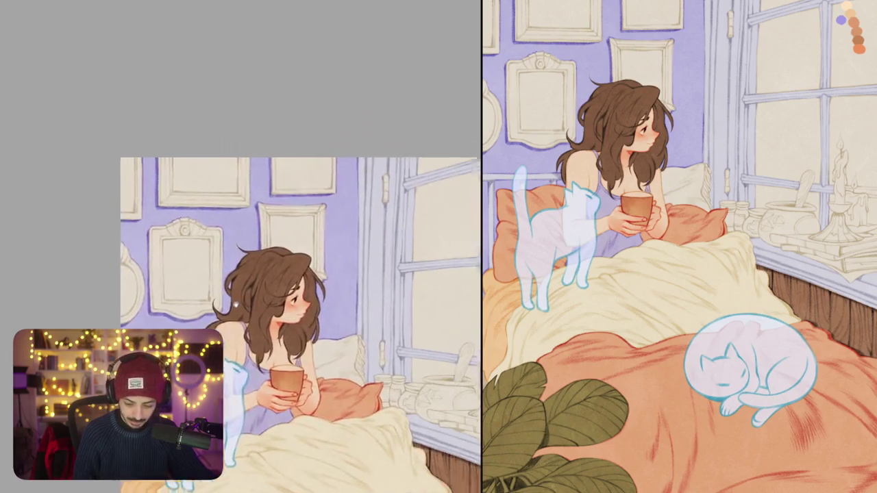
scroll(342, 274, "up", 5)
Step: Test orange shading strokes along the frame's left edge, undoing each one
mouse_move(268, 189)
left_mouse_down()
mouse_move(271, 251)
mouse_move(287, 251)
left_mouse_up()
key("ctrl+z")
scroll(343, 267, "down", 5)
scroll(274, 308, "down", 2)
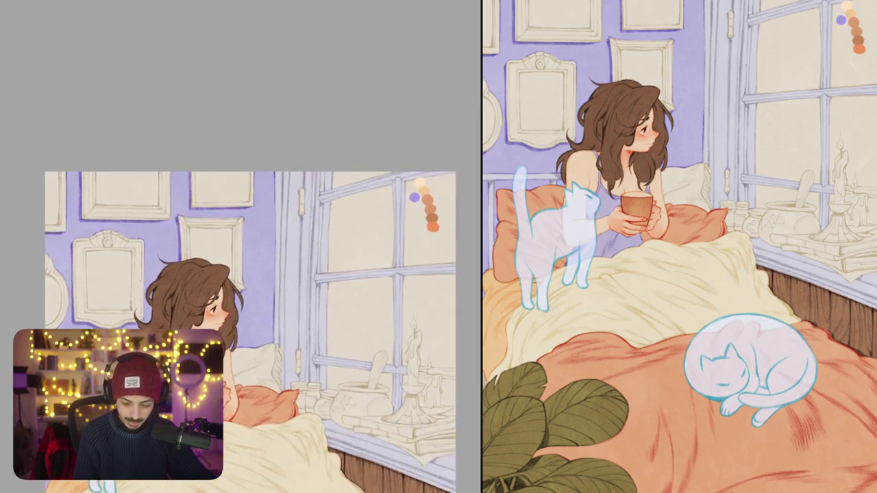
scroll(308, 322, "up", 2)
left_click_drag(280, 191, 286, 248)
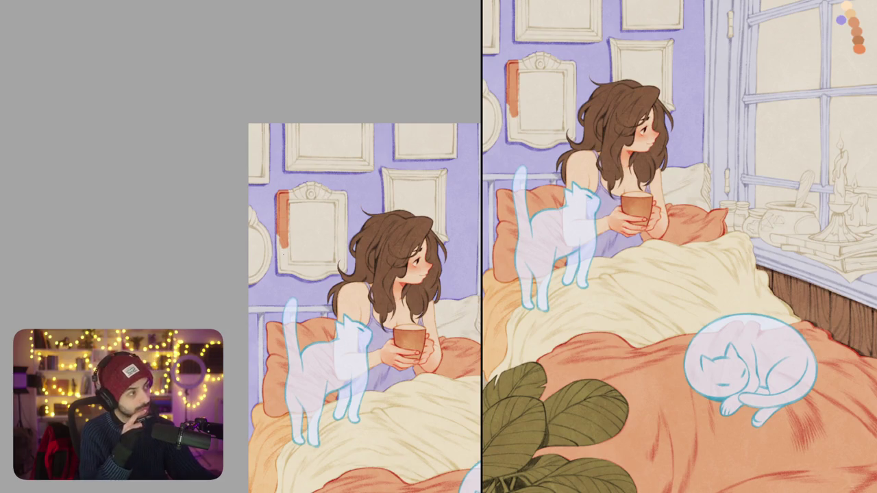
key("ctrl+z")
scroll(311, 216, "up", 3)
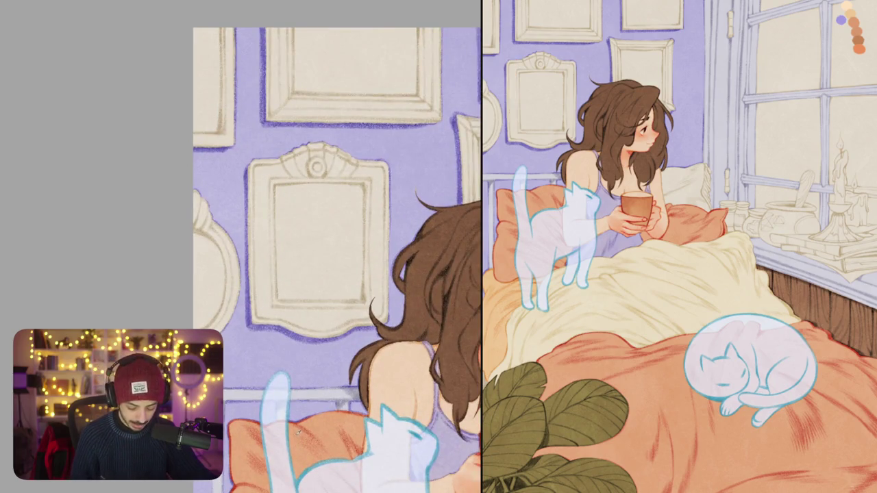
left_click_drag(248, 166, 264, 229)
key("ctrl+z")
Step: Paint the frame's left, bottom and right edges and its crest golden-brown, discarding a purple crest shadow
left_click_drag(246, 160, 277, 347)
left_click_drag(264, 287, 368, 260)
left_click_drag(287, 305, 370, 266)
left_click_drag(304, 134, 340, 250)
left_click_drag(346, 218, 370, 262)
mouse_move(316, 117)
left_mouse_down()
mouse_move(356, 223)
mouse_move(341, 210)
left_mouse_up()
left_click_drag(288, 247, 313, 306)
left_click_drag(241, 206, 308, 150)
key("ctrl+z")
mouse_move(257, 195)
left_mouse_down()
mouse_move(295, 177)
mouse_move(337, 186)
left_mouse_up()
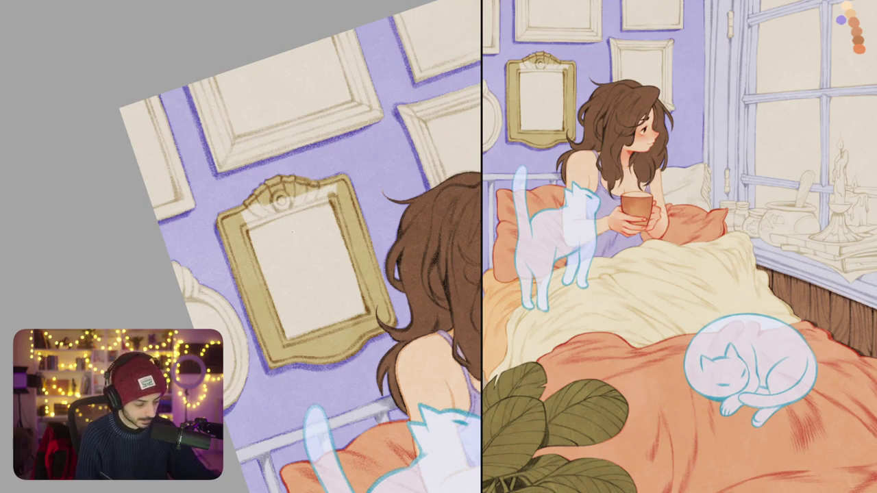
Step: Draw dark brown linework over the gold frame's crest ornament and fit the whole view
left_click_drag(280, 215, 268, 223)
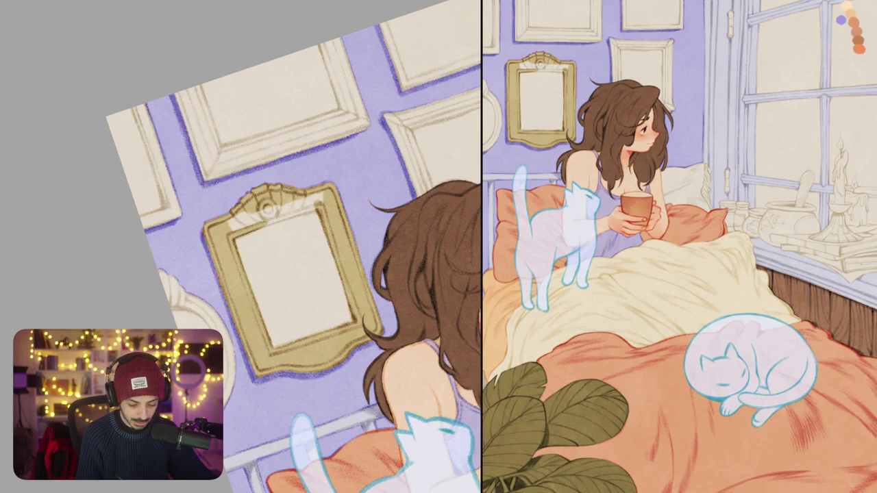
mouse_move(263, 219)
left_mouse_down()
mouse_move(322, 196)
mouse_move(230, 226)
left_mouse_up()
key("ctrl+0")
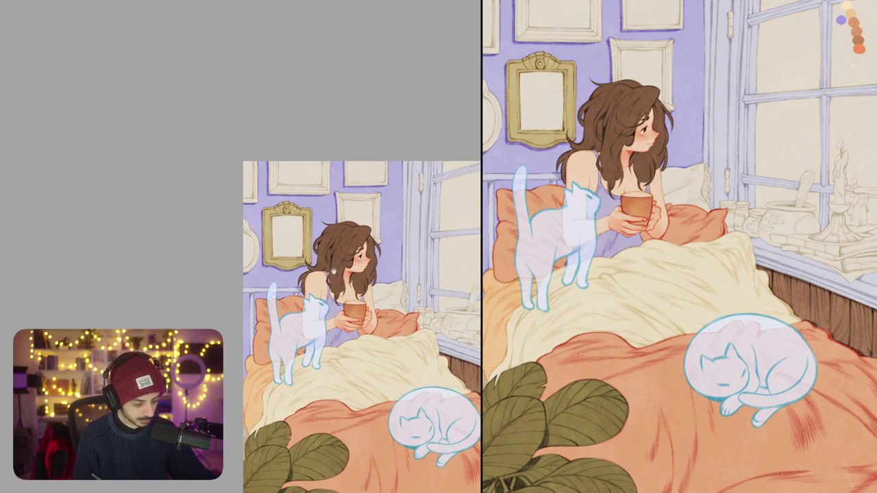
scroll(317, 216, "up", 5)
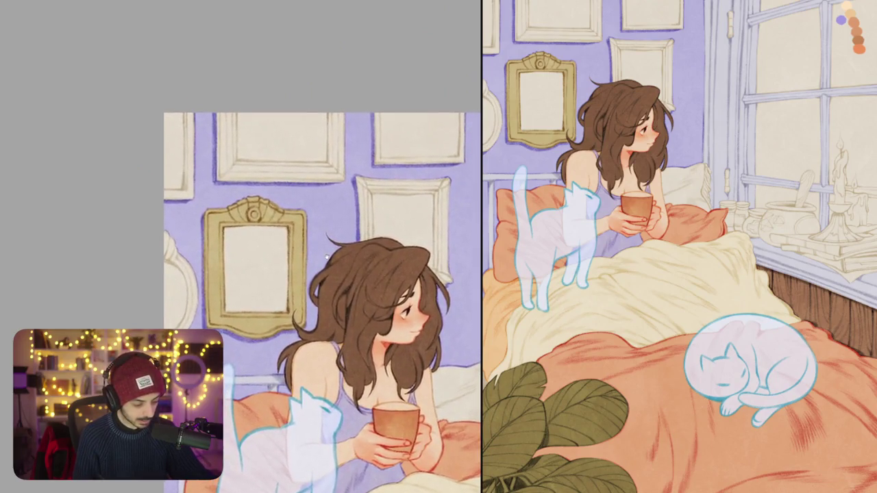
scroll(311, 204, "up", 3)
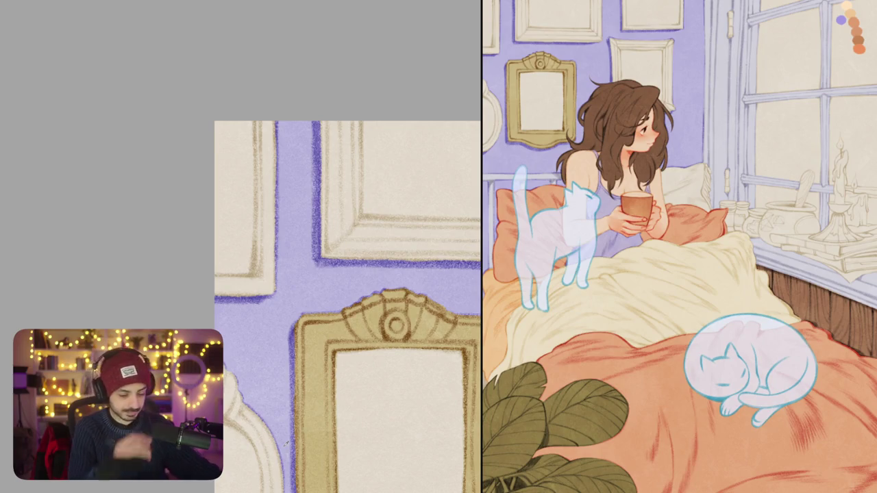
Step: Shade the neighbouring frame's right edge with a dark brown shadow
mouse_move(258, 123)
left_mouse_down()
mouse_move(261, 189)
mouse_move(271, 186)
mouse_move(274, 203)
left_mouse_up()
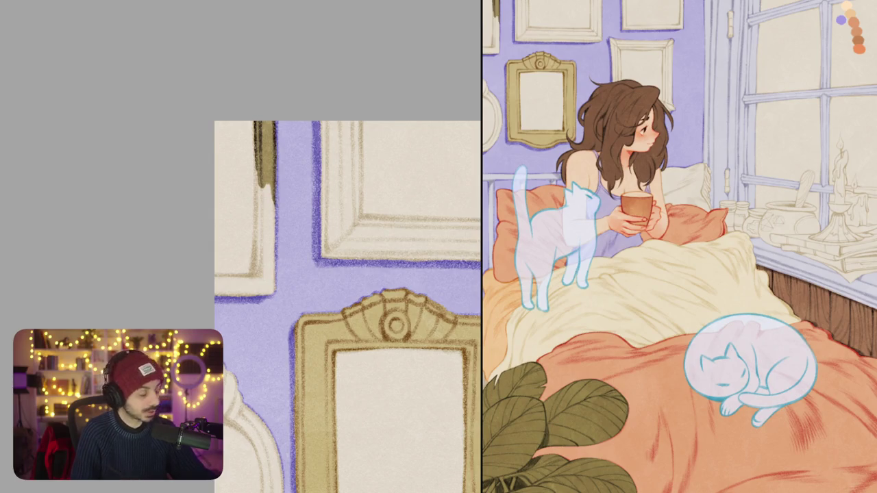
left_click_drag(260, 170, 261, 230)
mouse_move(260, 186)
left_mouse_down()
mouse_move(261, 272)
mouse_move(271, 290)
mouse_move(291, 201)
left_mouse_up()
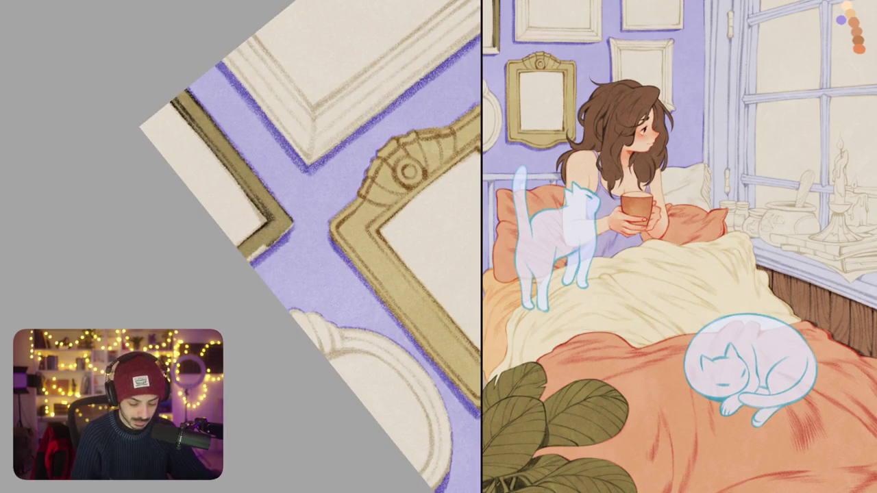
scroll(274, 242, "down", 5)
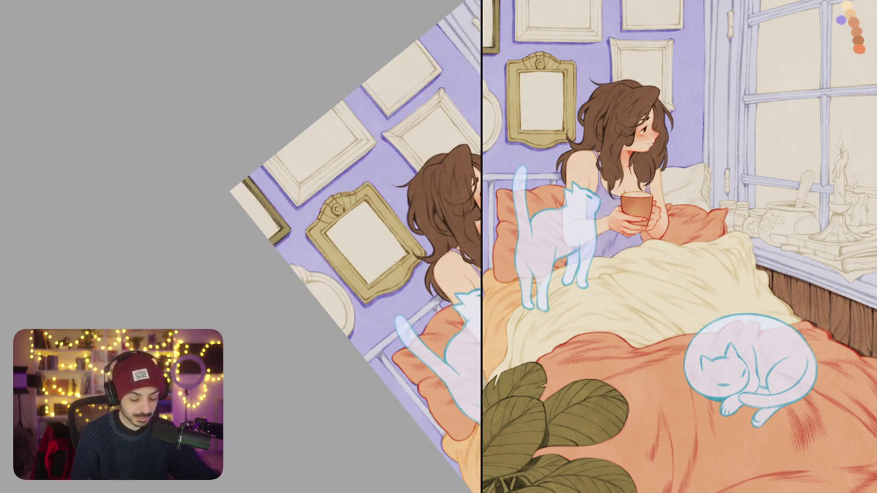
Step: Darken a line on the grey oval mirror frame below the gold frame
left_click_drag(357, 274, 376, 301)
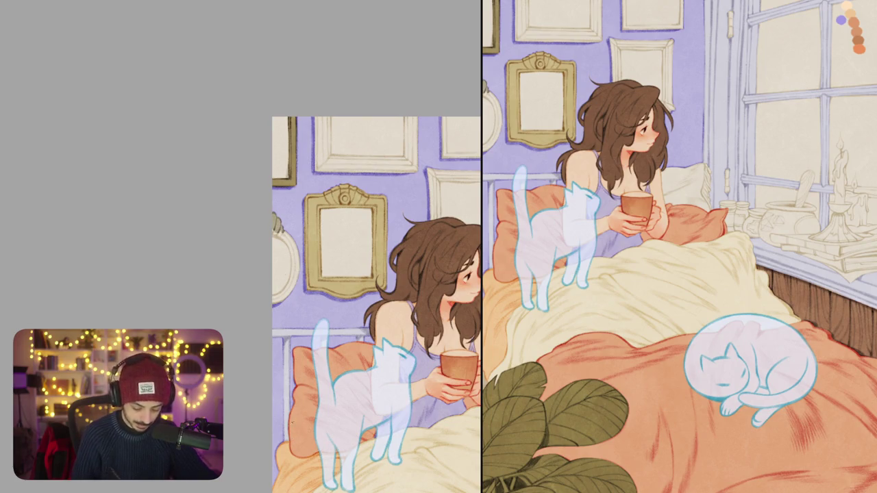
left_click_drag(377, 274, 342, 232)
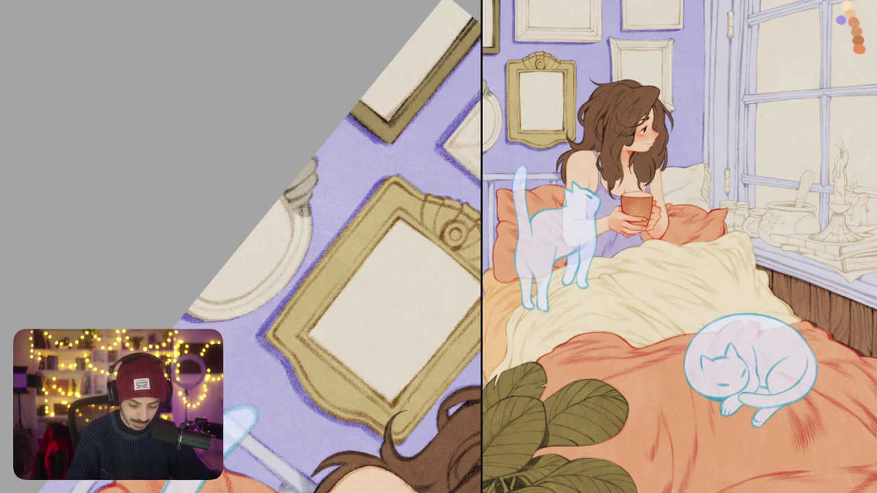
mouse_move(322, 261)
left_mouse_down()
mouse_move(334, 223)
mouse_move(266, 265)
mouse_move(249, 256)
mouse_move(240, 296)
mouse_move(239, 242)
mouse_move(226, 274)
left_mouse_up()
mouse_move(253, 195)
left_mouse_down()
mouse_move(243, 254)
mouse_move(233, 261)
left_mouse_up()
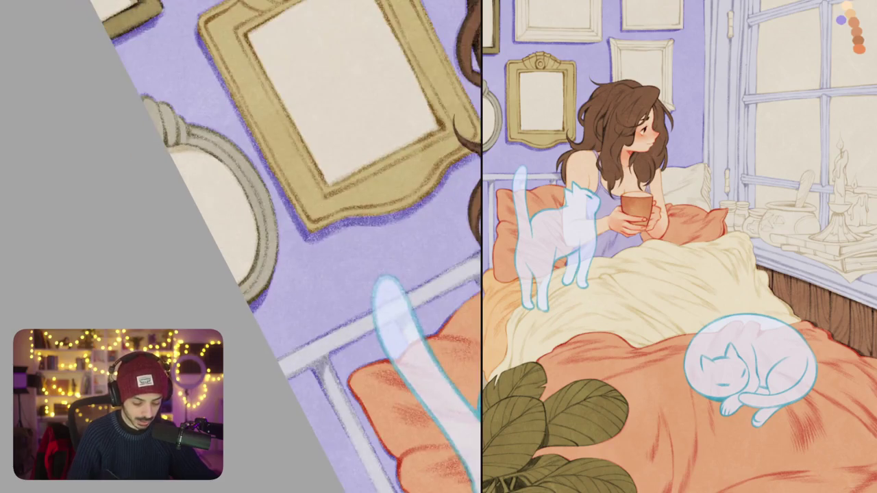
mouse_move(288, 247)
left_mouse_down()
mouse_move(311, 270)
mouse_move(216, 295)
mouse_move(249, 237)
mouse_move(232, 255)
mouse_move(252, 270)
left_mouse_up()
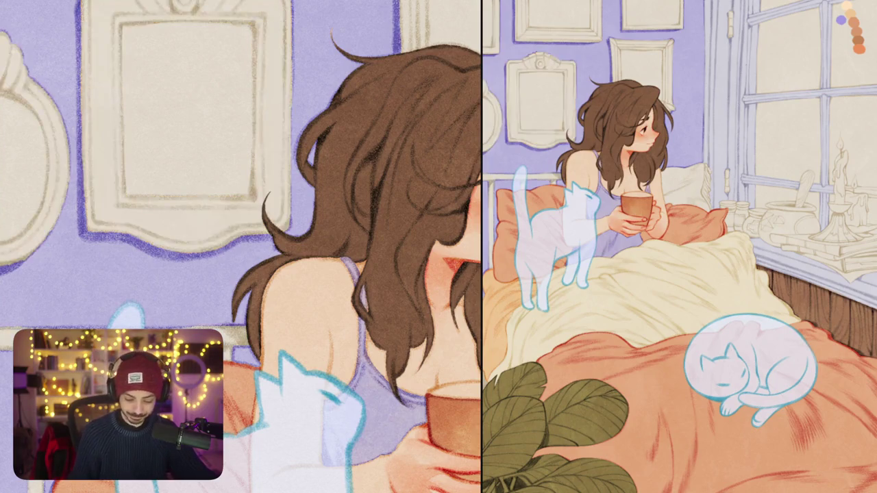
scroll(240, 247, "down", 5)
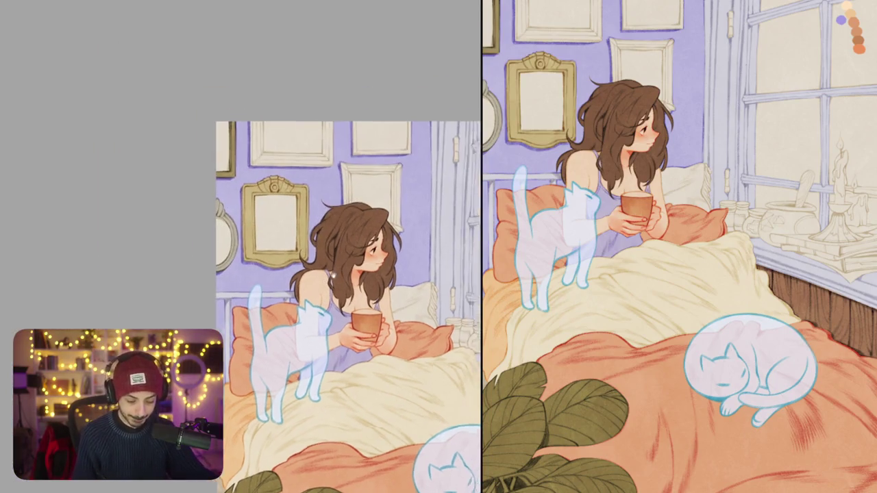
left_click_drag(342, 274, 311, 338)
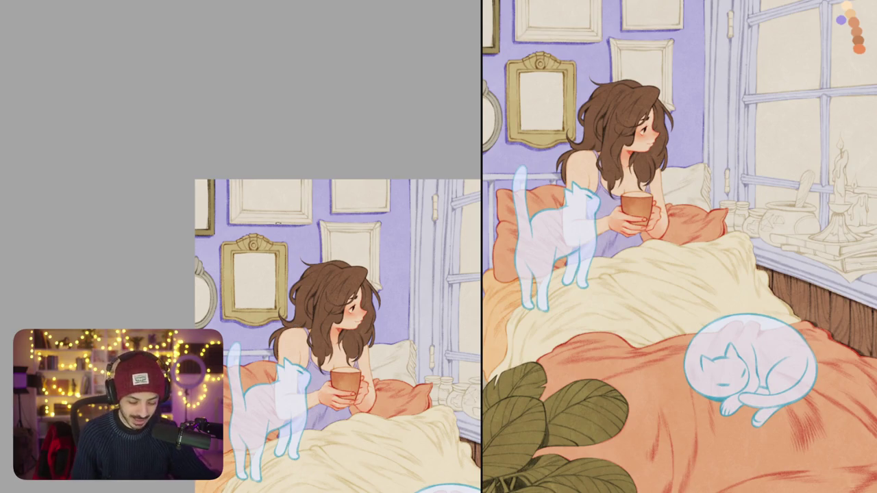
scroll(235, 178, "up", 5)
scroll(236, 177, "up", 1)
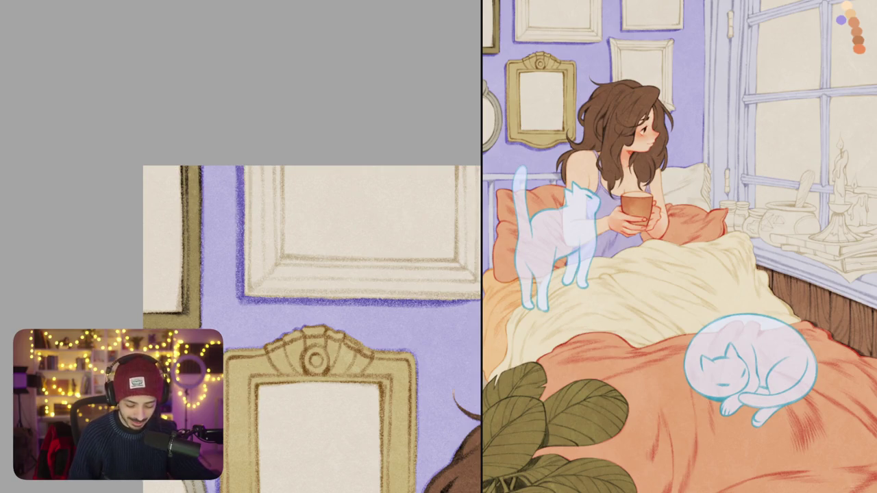
Step: Paint the upper frame's left edge olive-gold
mouse_move(248, 170)
left_mouse_down()
mouse_move(262, 159)
mouse_move(273, 236)
left_mouse_up()
left_click_drag(280, 166, 278, 237)
left_click_drag(282, 199, 276, 274)
scroll(311, 315, "down", 2)
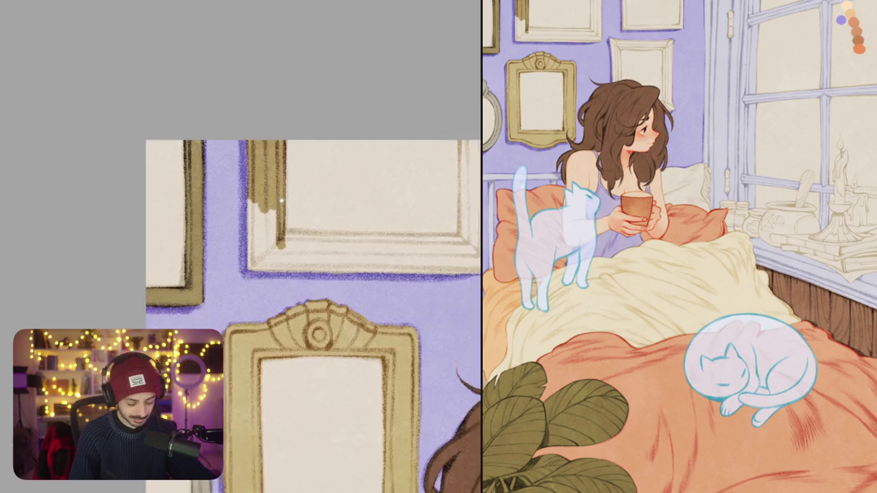
scroll(282, 201, "down", 1)
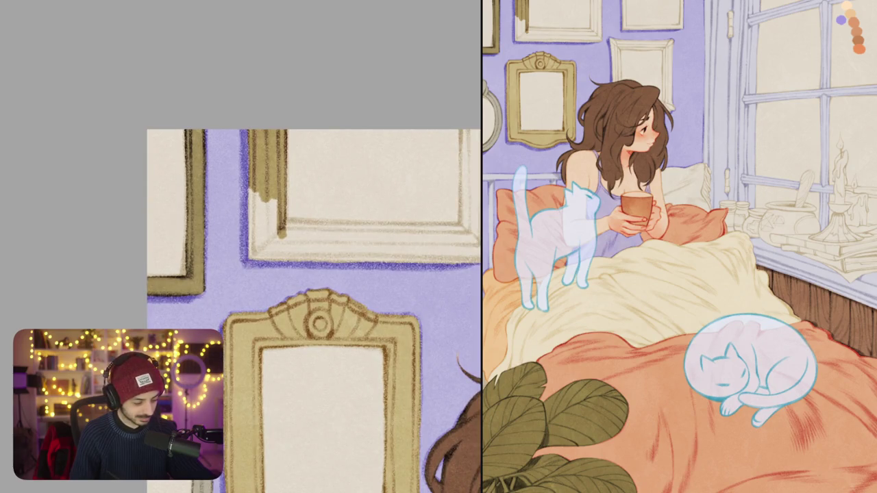
left_click_drag(249, 226, 283, 236)
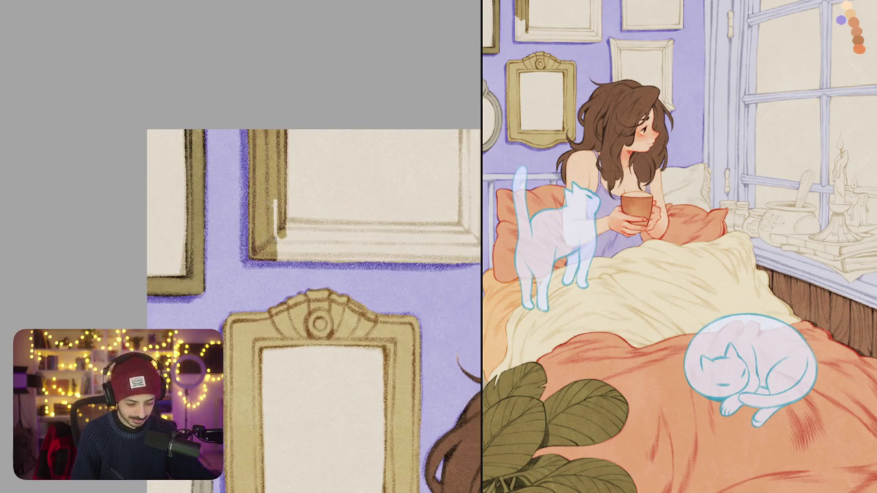
Step: Draw a dark line along the frame's inner diagonal edge and repaint its highlight strip olive-gold
left_click_drag(245, 264, 333, 212)
left_click_drag(289, 231, 411, 163)
left_click_drag(264, 269, 411, 171)
mouse_move(260, 285)
left_mouse_down()
mouse_move(411, 188)
mouse_move(384, 219)
mouse_move(431, 174)
mouse_move(336, 206)
left_mouse_up()
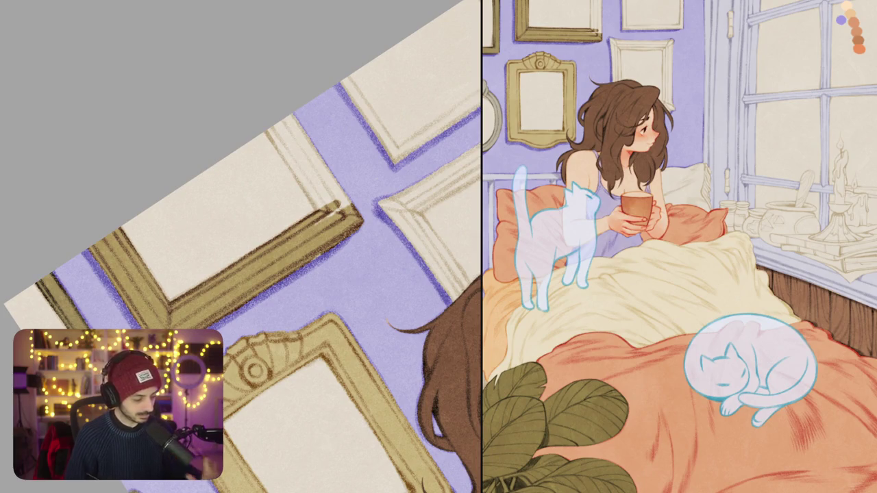
Step: Outline the large gold frame's right edge in dark brown
key("5")
left_click_drag(333, 163, 334, 258)
left_click_drag(329, 212, 329, 257)
mouse_move(340, 163)
left_mouse_down()
mouse_move(344, 269)
mouse_move(361, 270)
left_mouse_up()
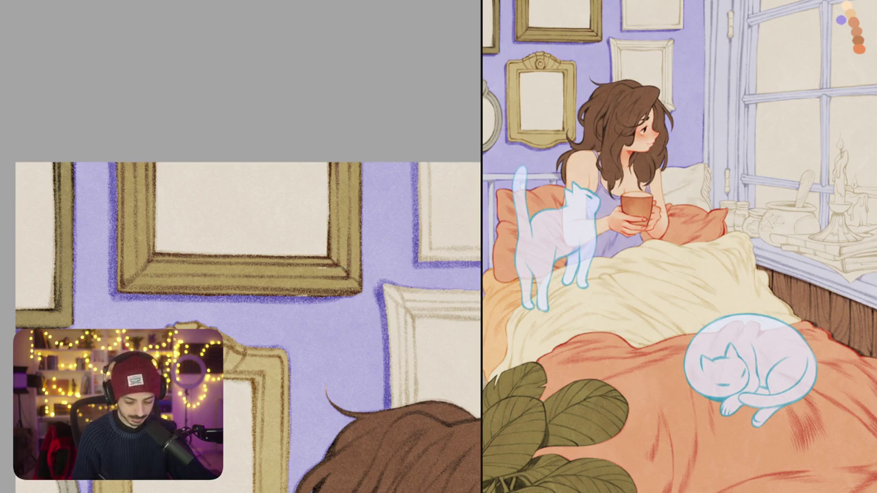
scroll(350, 305, "down", 5)
scroll(350, 305, "down", 5)
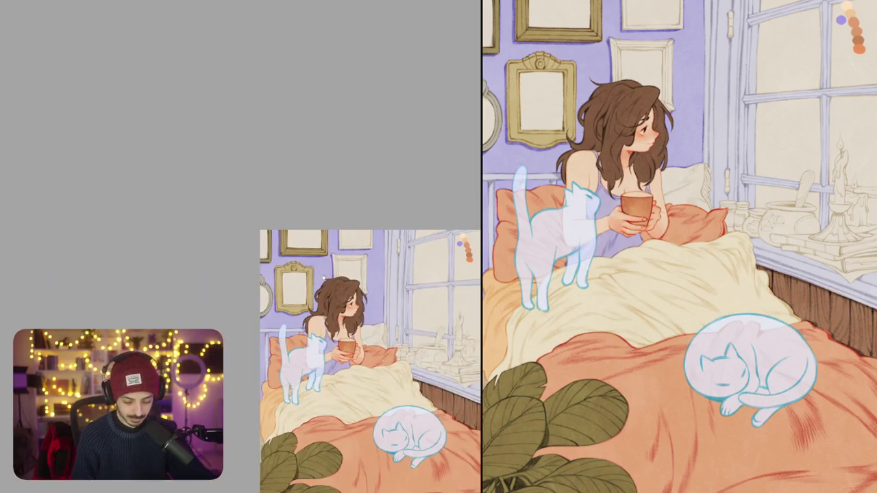
Step: Darken the top frame's left and bottom edges with dark lines
scroll(353, 288, "down", 2)
scroll(301, 305, "up", 5)
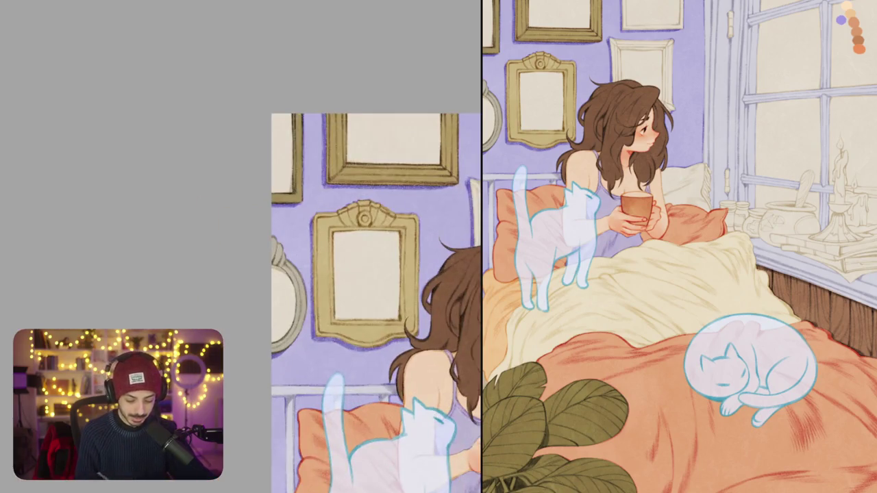
left_click_drag(365, 247, 202, 284)
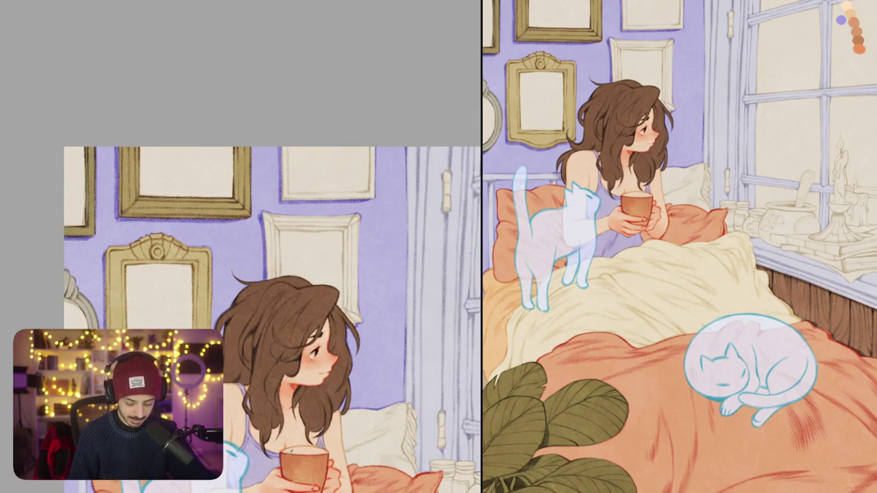
left_click_drag(283, 147, 285, 201)
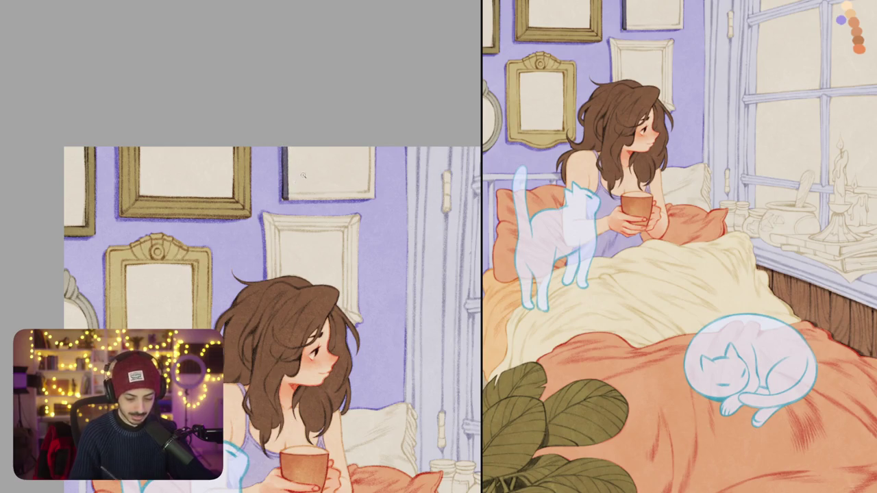
scroll(240, 311, "up", 2)
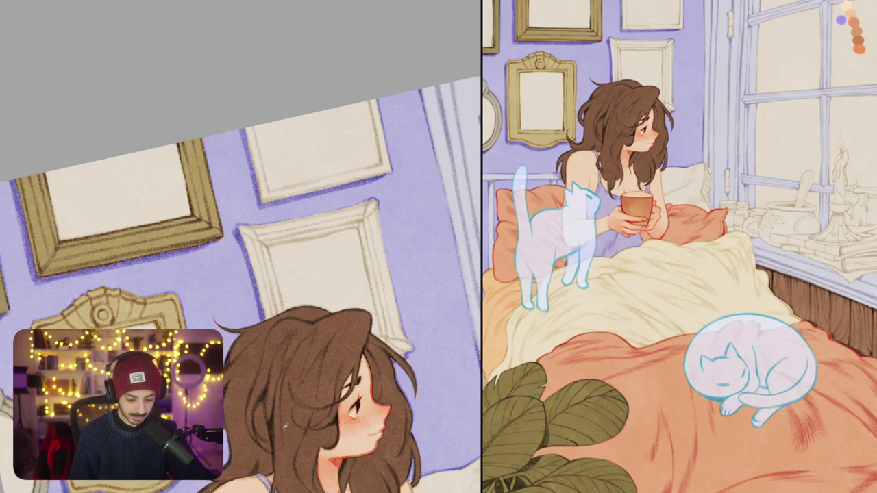
left_click_drag(244, 127, 270, 199)
key("ctrl+z")
mouse_move(249, 127)
left_mouse_down()
mouse_move(268, 197)
mouse_move(261, 184)
left_mouse_up()
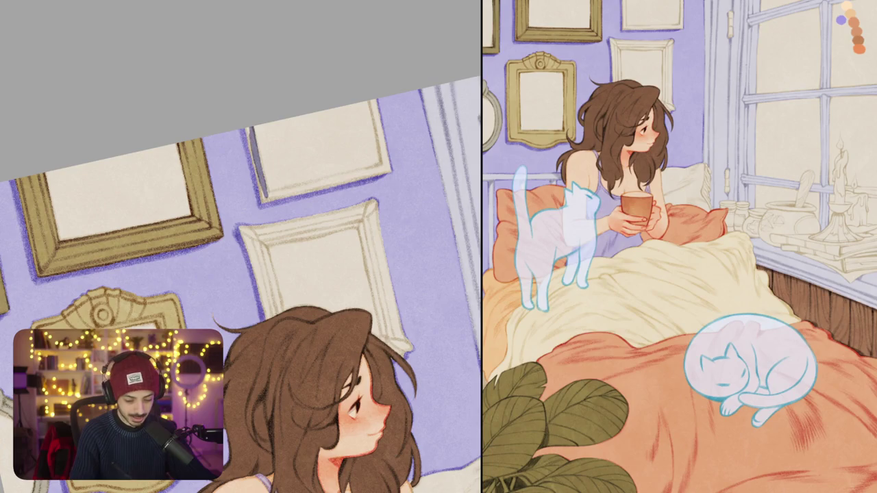
mouse_move(245, 127)
left_mouse_down()
mouse_move(264, 203)
mouse_move(390, 164)
left_mouse_up()
left_click_drag(291, 197, 392, 167)
left_click_drag(328, 188, 392, 168)
left_click_drag(269, 203, 292, 194)
Step: Draw a dark line down the top frame's right edge
scroll(241, 285, "right", 3)
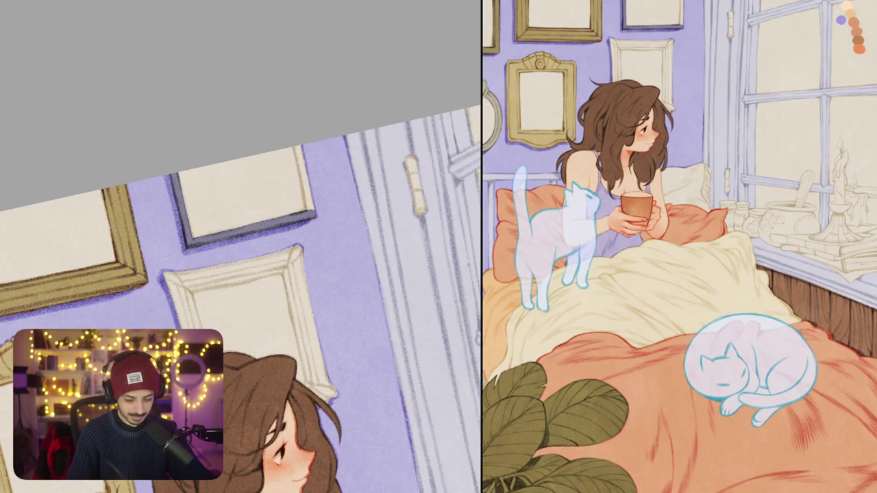
left_click_drag(294, 147, 310, 209)
left_click_drag(306, 167, 313, 211)
scroll(240, 298, "down", 3)
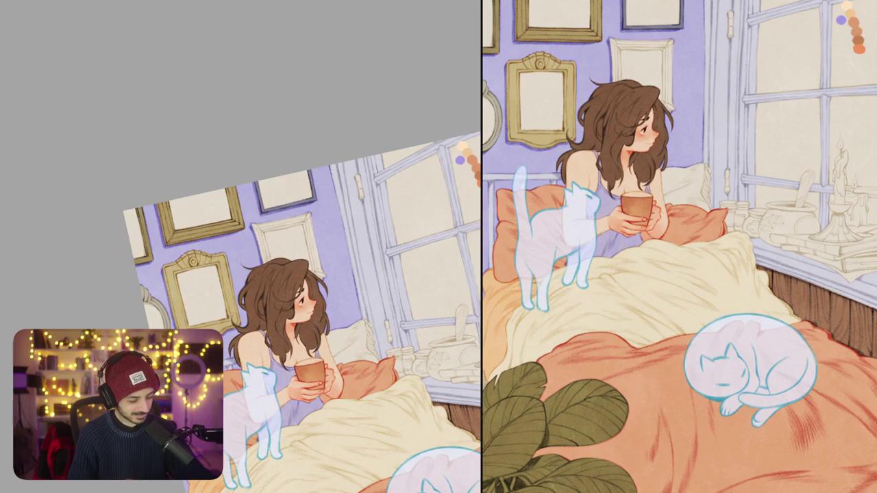
key("Escape")
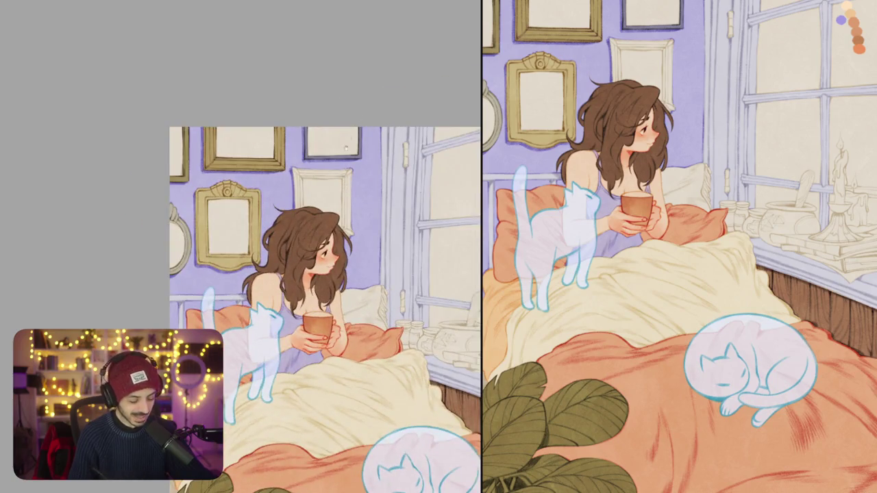
scroll(292, 158, "up", 5)
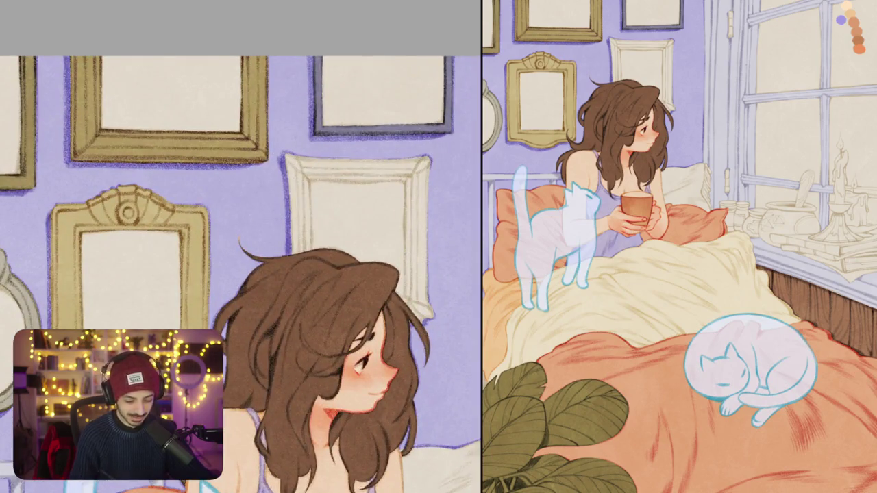
scroll(289, 439, "down", 2)
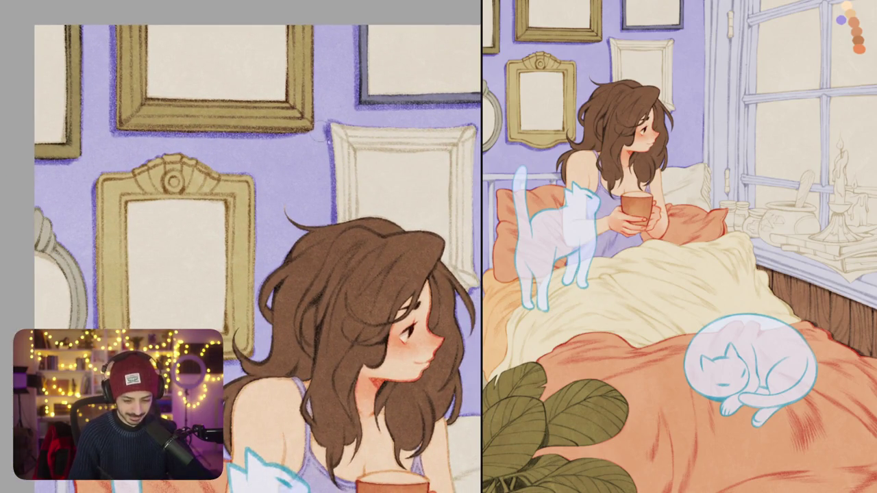
Step: Paint a dark navy shadow along the white frame's left edge
left_click_drag(329, 125, 352, 199)
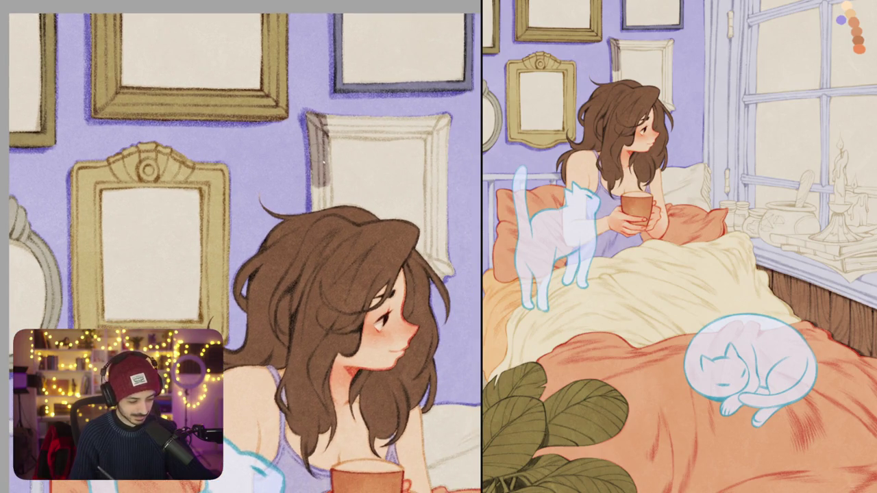
left_click_drag(329, 144, 327, 208)
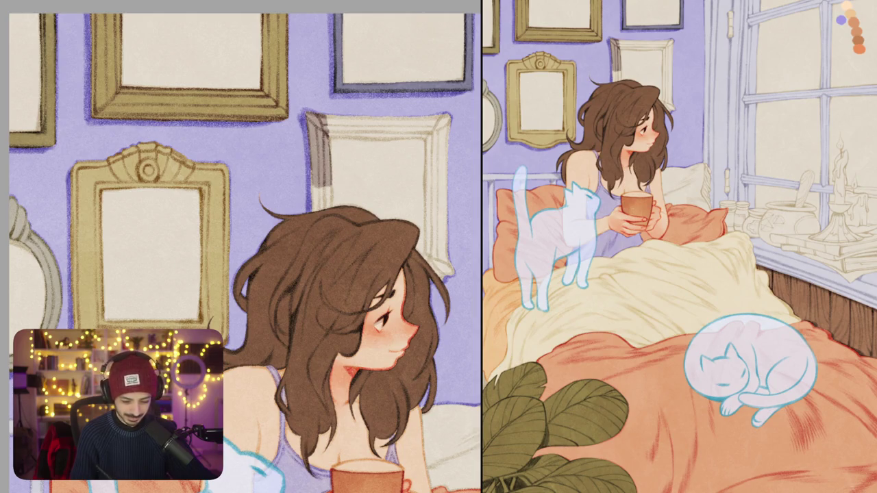
key("ctrl+z")
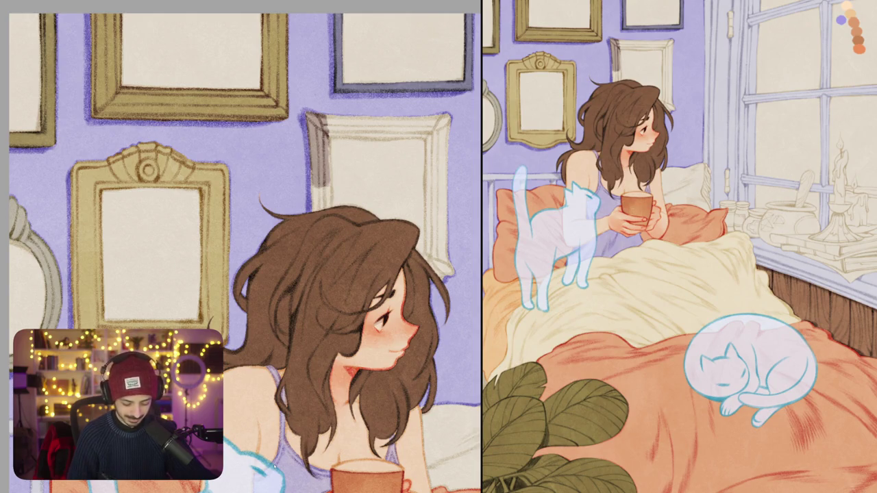
left_click_drag(313, 169, 315, 209)
left_click_drag(326, 171, 328, 210)
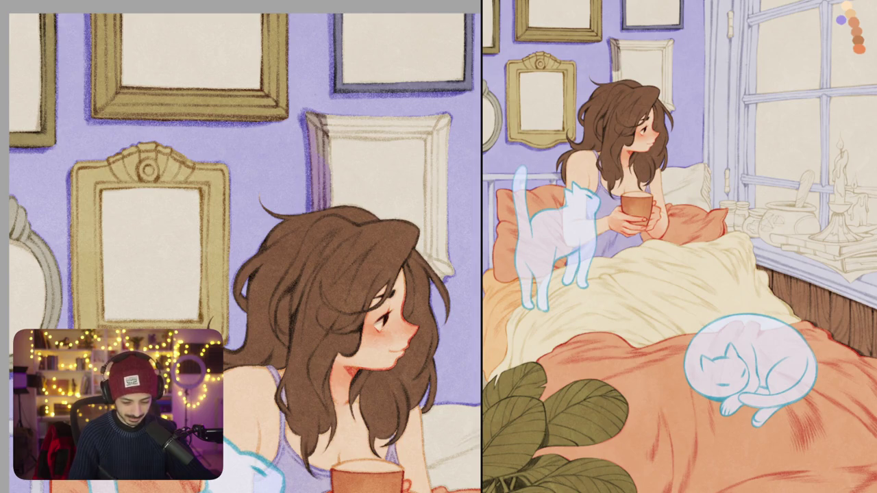
left_click_drag(315, 167, 318, 205)
left_click_drag(306, 114, 325, 210)
mouse_move(328, 166)
left_mouse_down()
mouse_move(331, 206)
mouse_move(316, 213)
left_mouse_up()
scroll(245, 253, "down", 5)
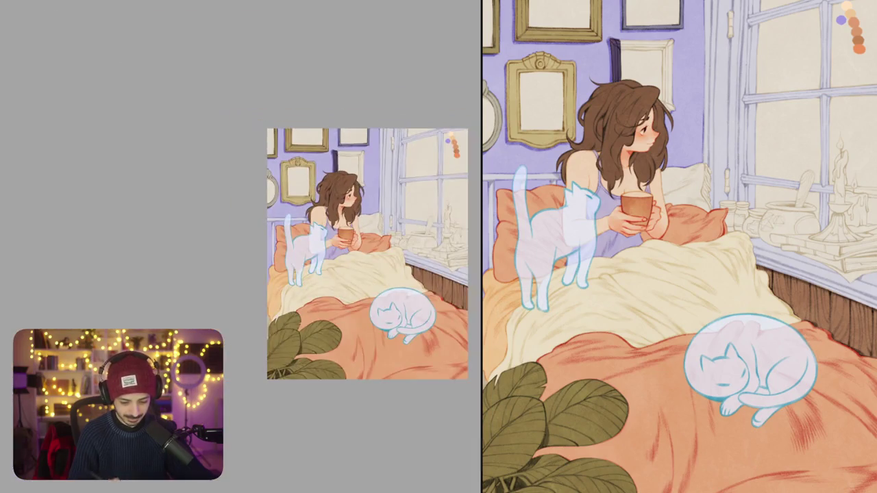
scroll(326, 147, "up", 5)
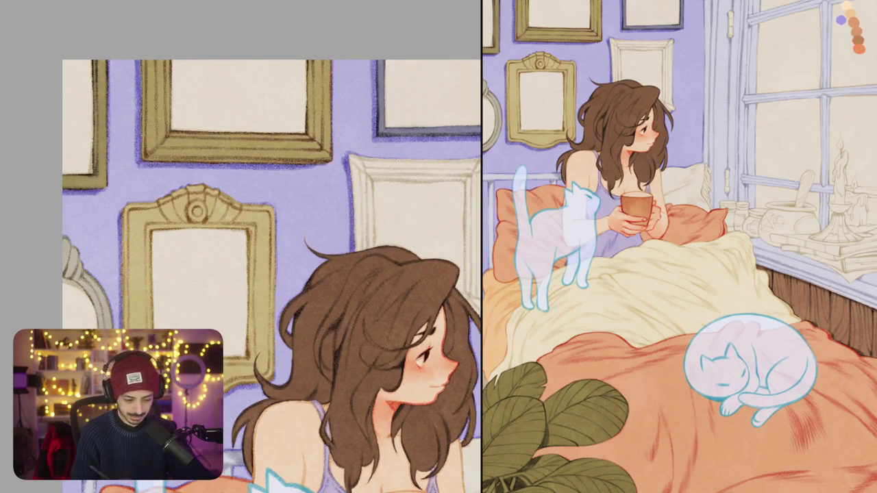
Step: Shade the cream frame's left, top and right inner edges darker
left_click_drag(350, 156, 360, 248)
left_click_drag(368, 167, 371, 249)
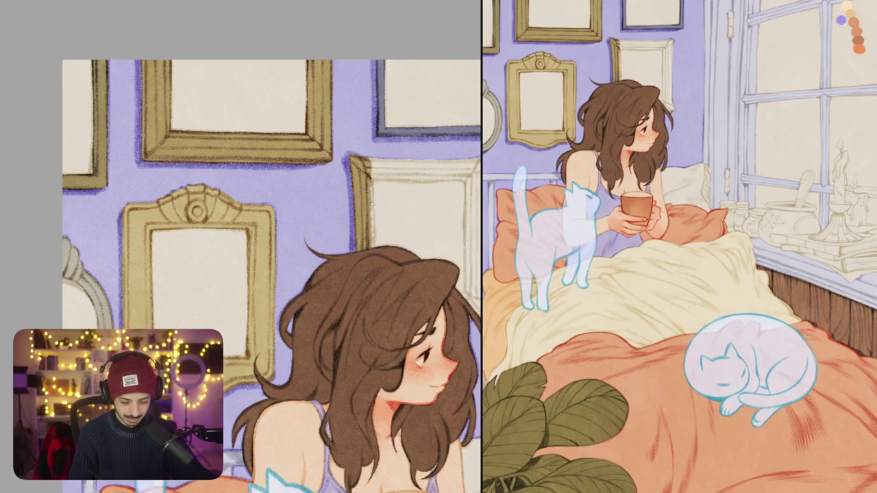
left_click_drag(373, 198, 373, 249)
mouse_move(424, 370)
left_mouse_down()
mouse_move(372, 352)
mouse_move(397, 384)
left_mouse_up()
left_click_drag(288, 196, 405, 171)
left_click_drag(295, 210, 393, 186)
left_click_drag(333, 198, 396, 183)
mouse_move(295, 205)
left_mouse_down()
mouse_move(405, 172)
mouse_move(395, 223)
left_mouse_up()
left_click_drag(395, 186, 400, 229)
left_click_drag(404, 171, 408, 223)
left_click_drag(274, 274, 233, 203)
Step: Paint the frame's right and lower-right cream edges gold
left_click_drag(356, 155, 374, 205)
mouse_move(374, 144)
left_mouse_down()
mouse_move(380, 195)
mouse_move(368, 217)
left_mouse_up()
left_click_drag(360, 178, 384, 242)
left_click_drag(385, 207, 400, 245)
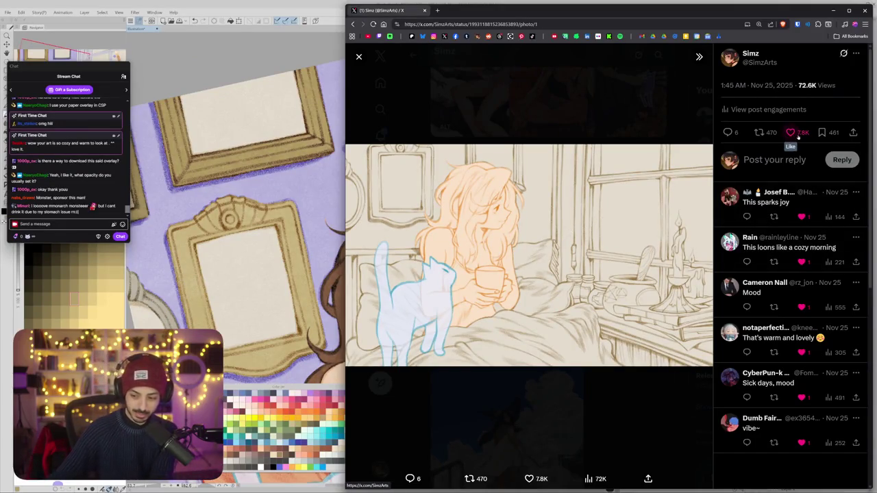
left_click_drag(346, 117, 403, 119)
left_click(338, 6)
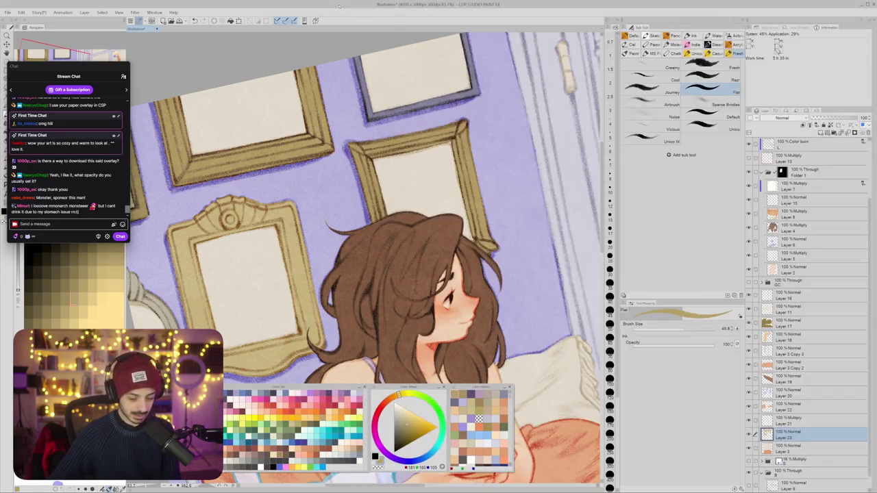
key("ctrl+0")
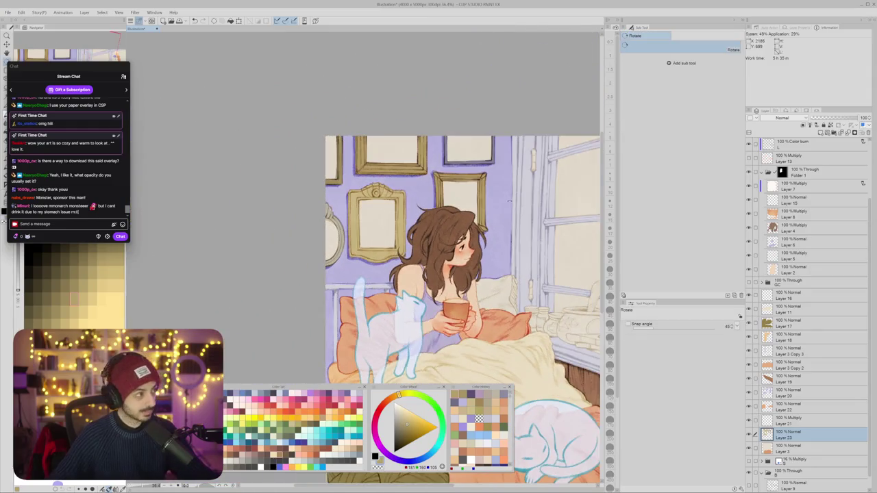
scroll(322, 148, "up", 2)
scroll(322, 149, "up", 2)
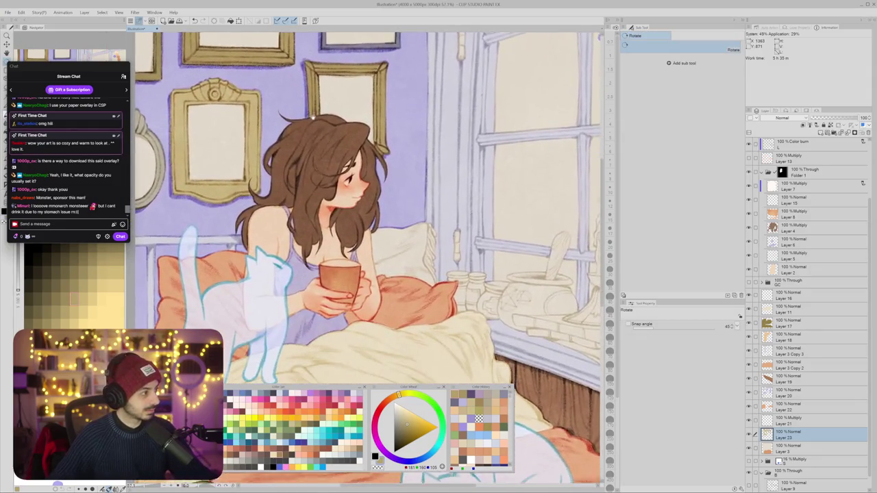
scroll(319, 125, "up", 3)
scroll(318, 124, "down", 1)
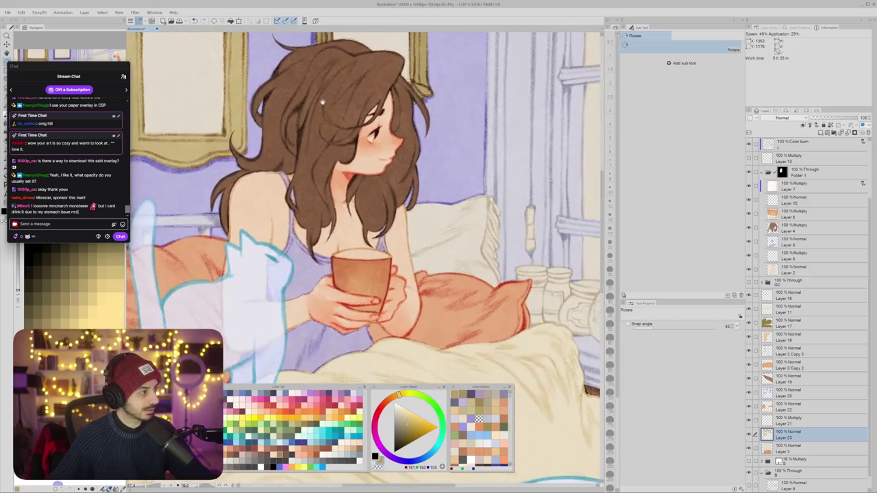
scroll(323, 104, "down", 1)
scroll(322, 113, "down", 1)
scroll(328, 139, "down", 1)
key("alt+Tab")
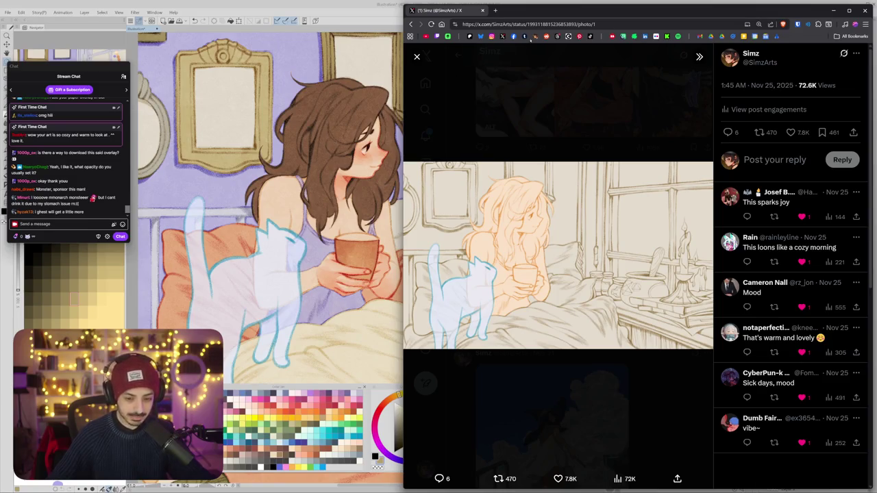
key("alt+Tab")
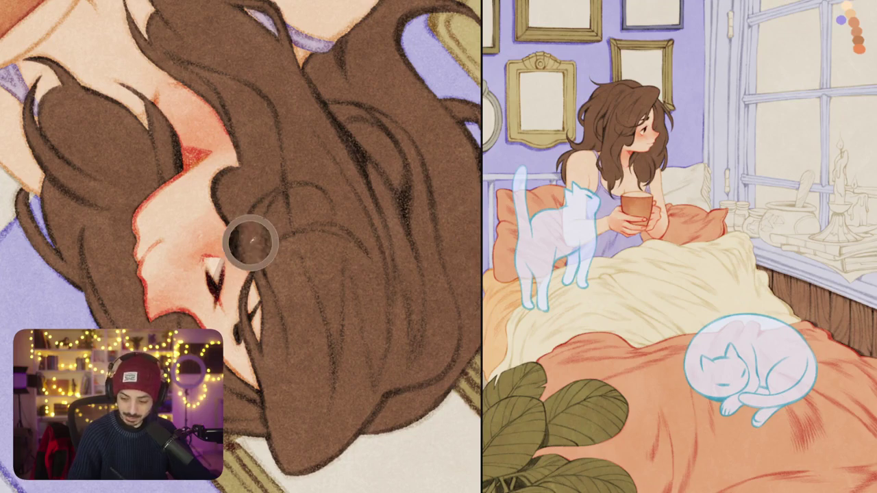
Step: Draw a dark hair line along the face edge, then zoom out and pan around the girl
left_click_drag(237, 242, 248, 273)
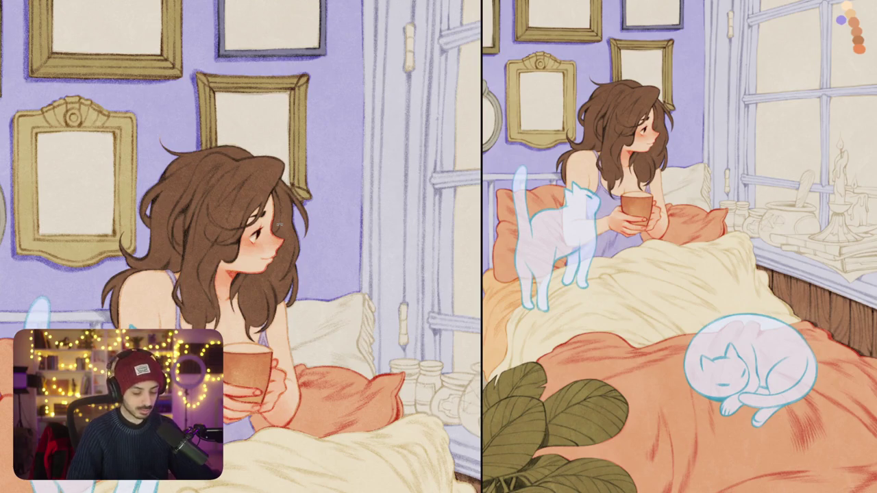
scroll(267, 205, "up", 2)
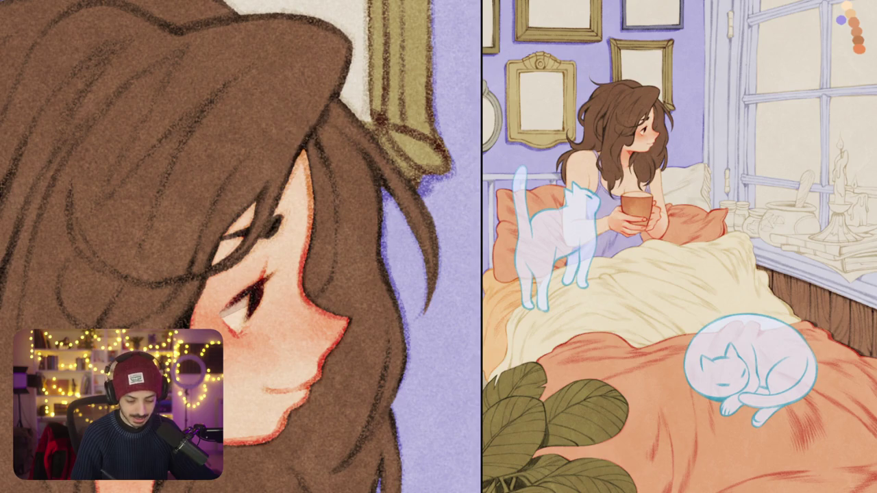
scroll(239, 246, "down", 3)
scroll(240, 247, "down", 2)
scroll(326, 159, "down", 1)
scroll(323, 165, "up", 5)
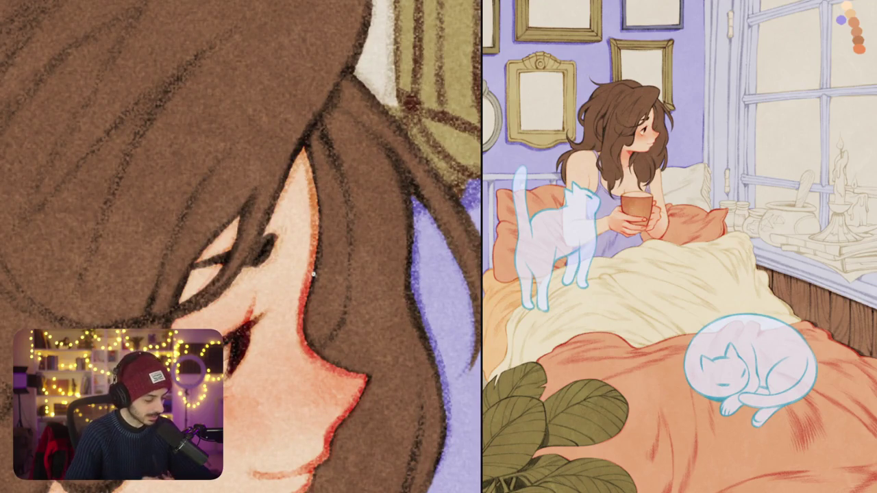
scroll(183, 227, "down", 3)
scroll(184, 227, "down", 1)
left_click_drag(185, 225, 169, 97)
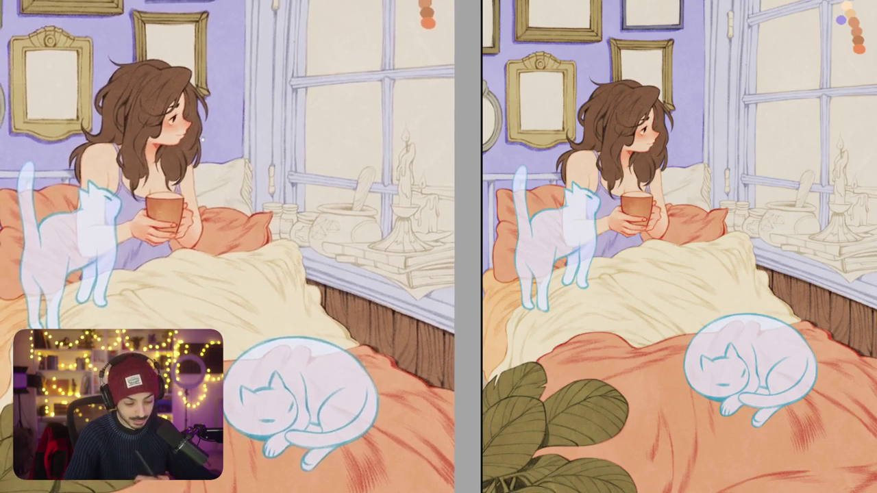
Step: Extend the lavender window bar toward the windowsill candle, add darker pencil marks, and fit the view
left_click_drag(167, 93, 196, 140)
scroll(196, 139, "down", 2)
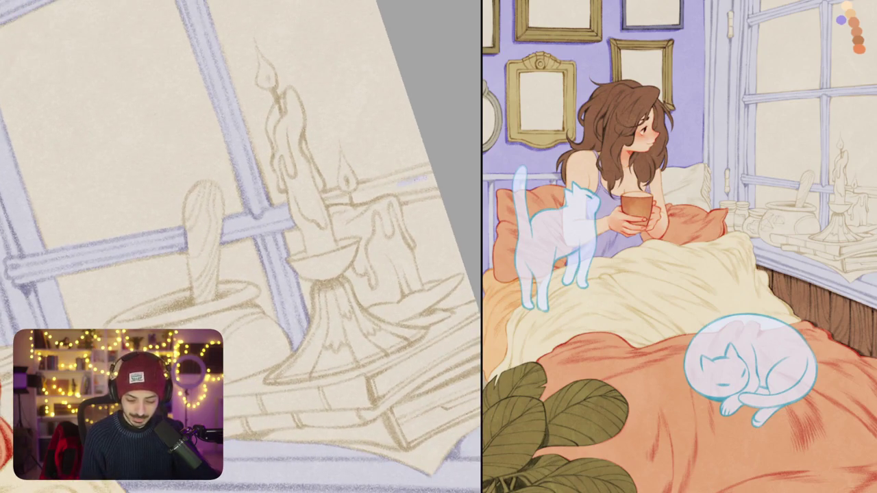
left_click_drag(266, 238, 280, 233)
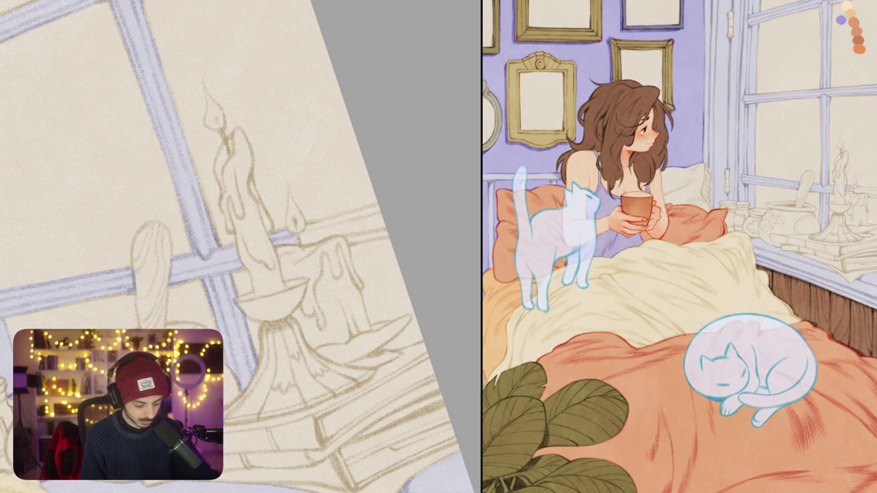
left_click_drag(322, 172, 353, 220)
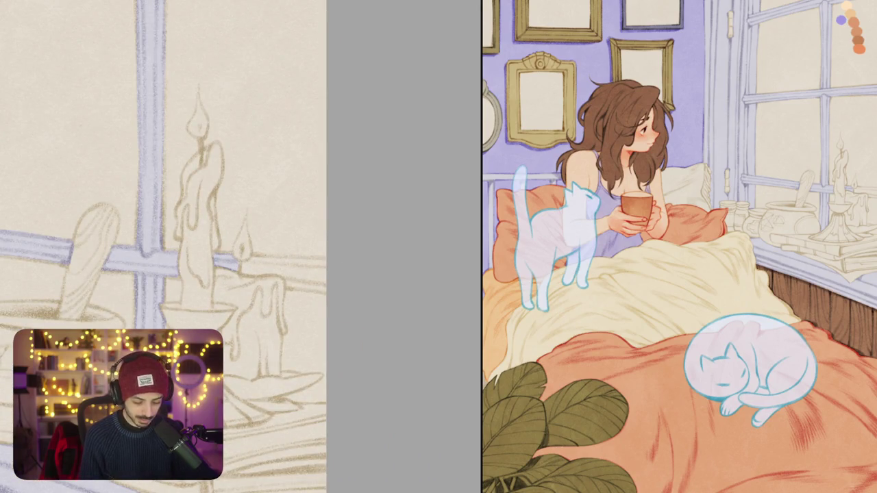
left_click_drag(328, 206, 317, 246)
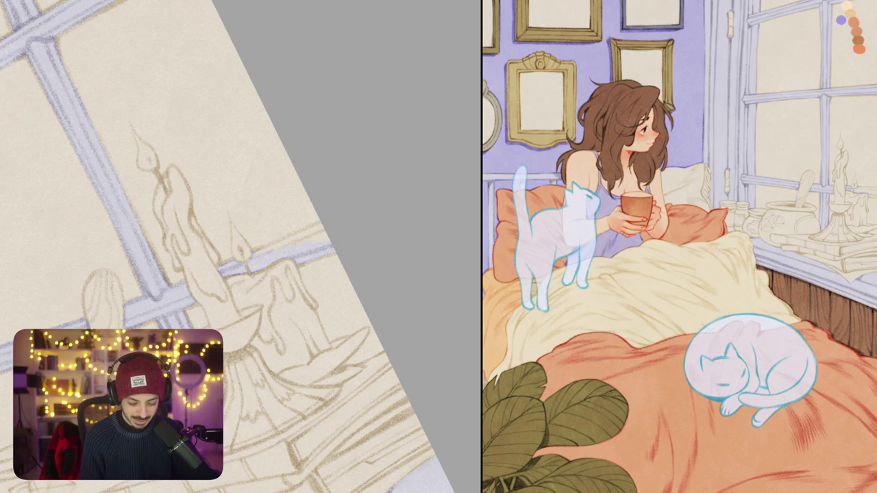
mouse_move(293, 241)
left_mouse_down()
mouse_move(312, 229)
mouse_move(309, 236)
left_mouse_up()
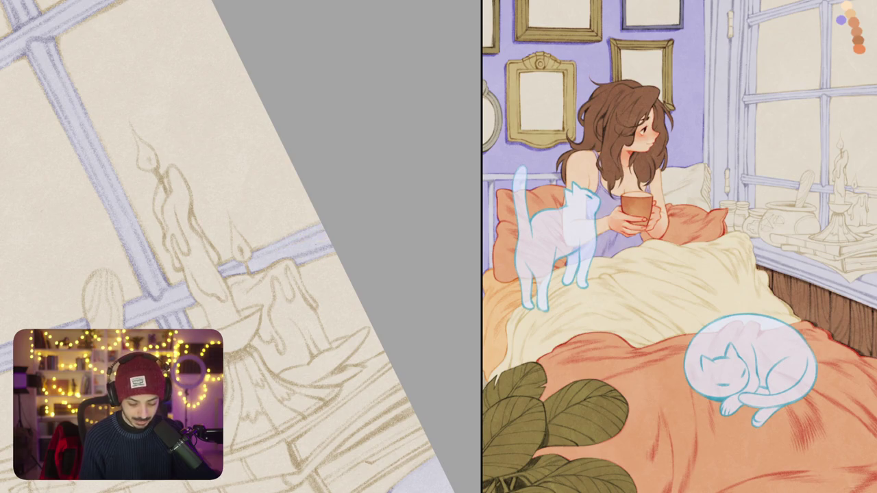
key("ctrl+0")
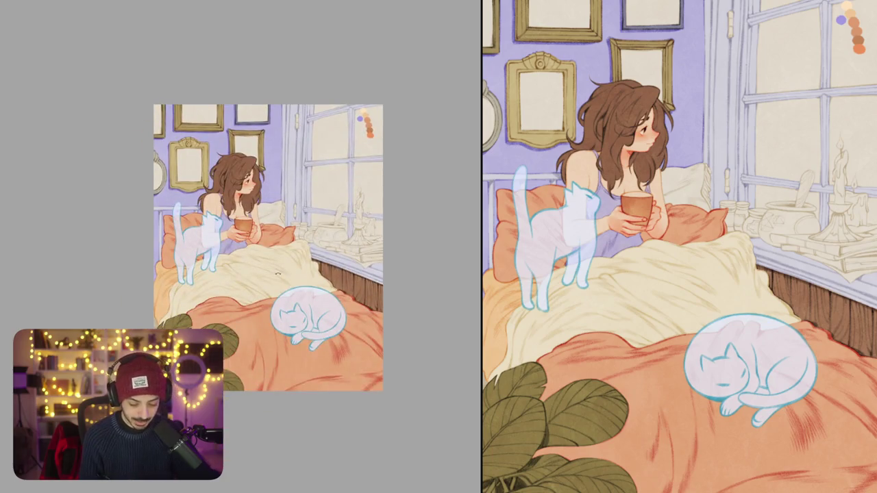
left_click(276, 276)
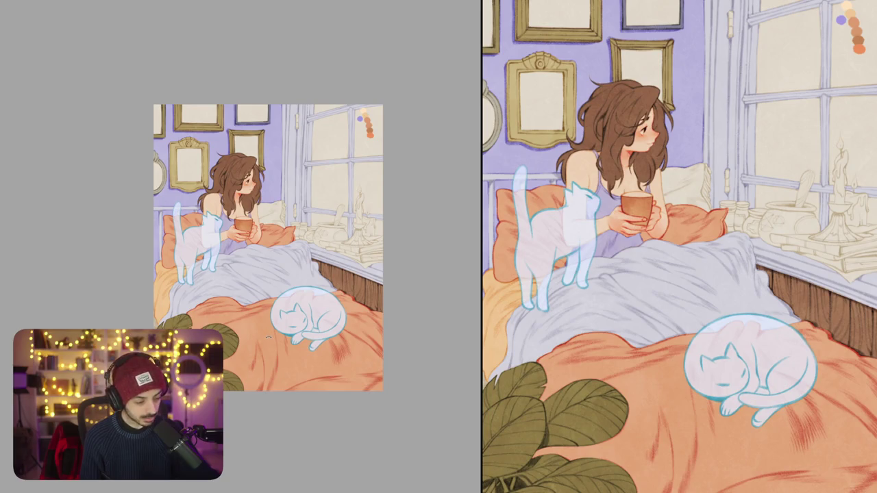
key("ctrl+z")
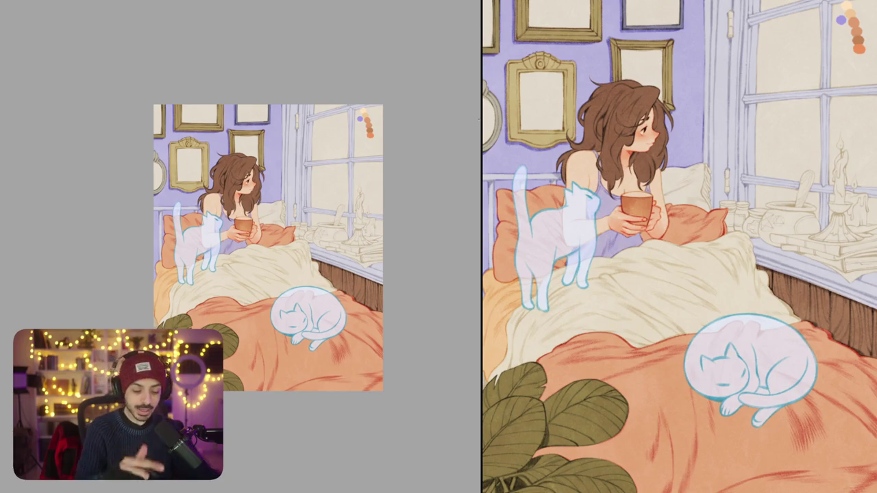
left_click(198, 168)
scroll(267, 247, "up", 2)
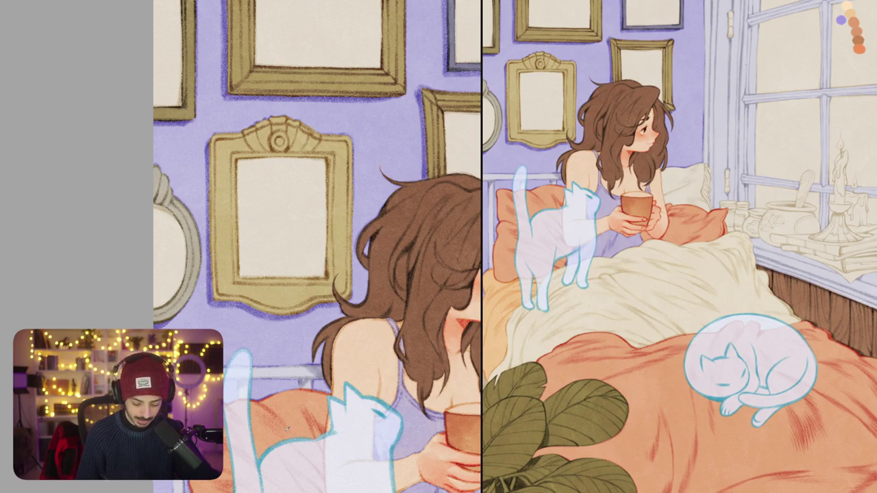
Step: Brush grey shading into the central empty frame, undoing and reshading it once
left_click_drag(245, 159, 245, 277)
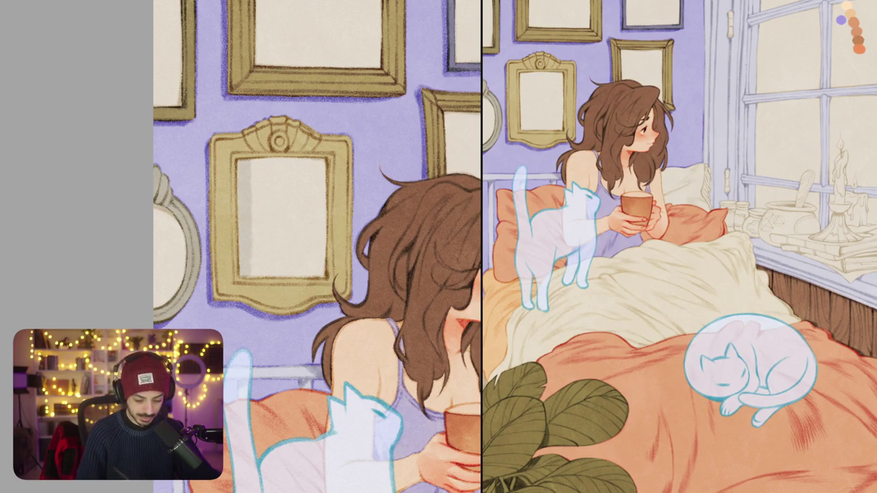
mouse_move(254, 159)
left_mouse_down()
mouse_move(267, 277)
mouse_move(287, 277)
left_mouse_up()
mouse_move(287, 159)
left_mouse_down()
mouse_move(305, 276)
mouse_move(354, 265)
left_mouse_up()
key("ctrl+z")
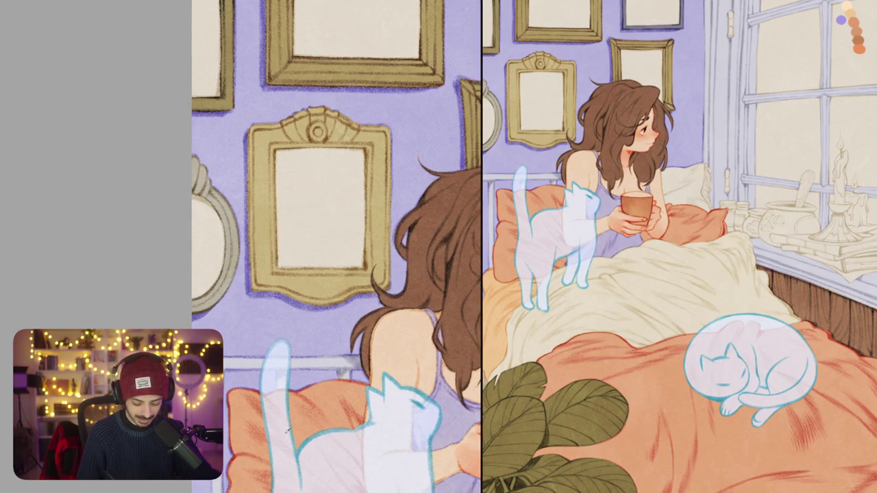
mouse_move(277, 148)
left_mouse_down()
mouse_move(340, 171)
mouse_move(363, 197)
mouse_move(278, 231)
mouse_move(365, 267)
left_mouse_up()
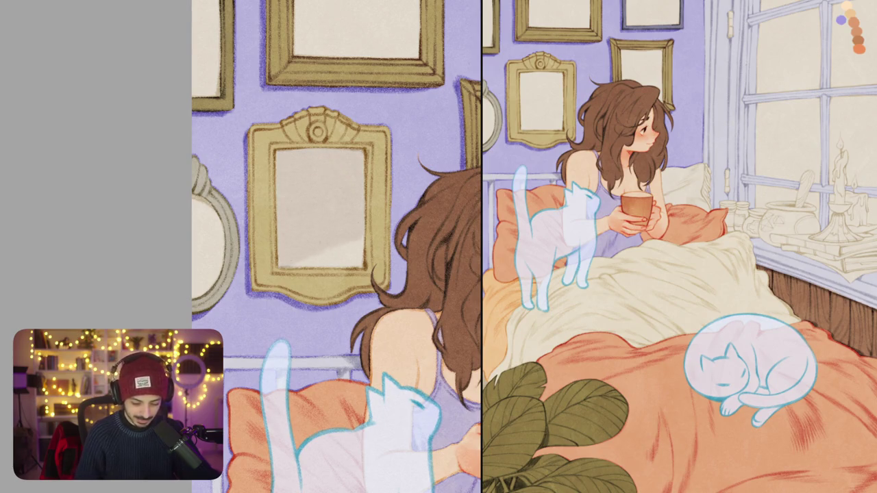
Step: Shade the left oval mirror's interior and darken another empty frame
left_click_drag(294, 243, 363, 267)
left_click_drag(202, 195, 212, 271)
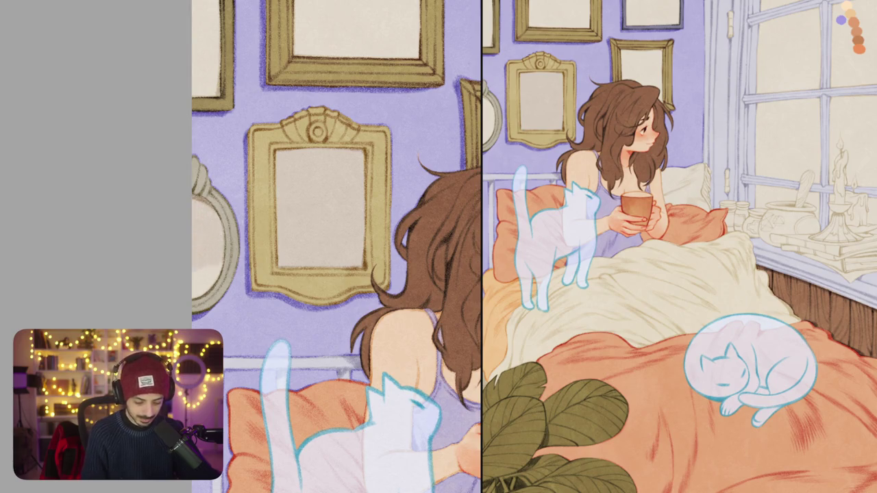
scroll(337, 274, "up", 5)
scroll(337, 273, "up", 1)
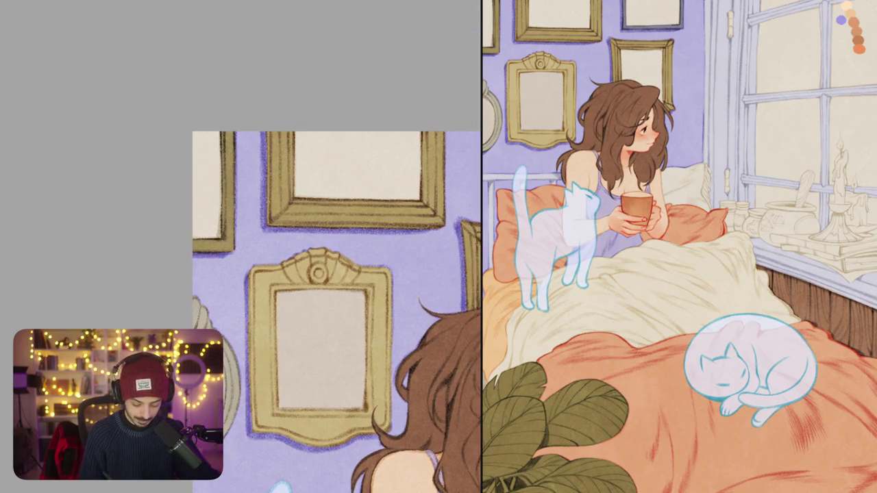
scroll(276, 310, "down", 5)
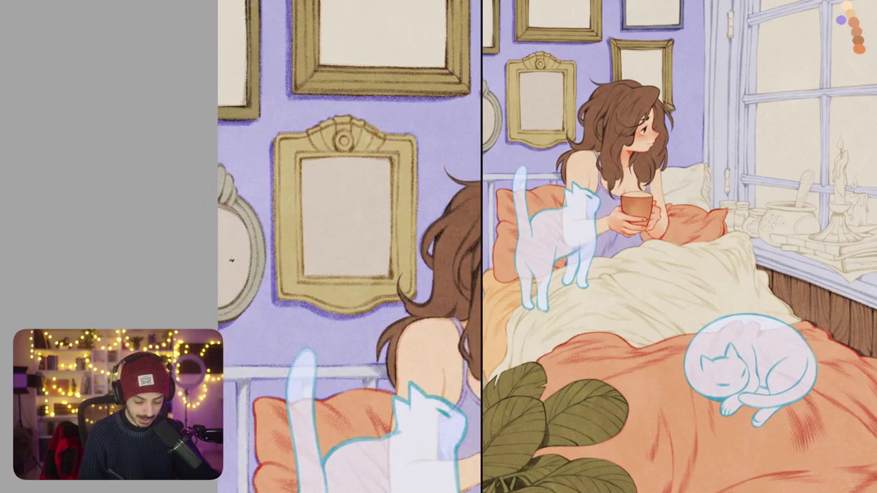
scroll(350, 219, "up", 5)
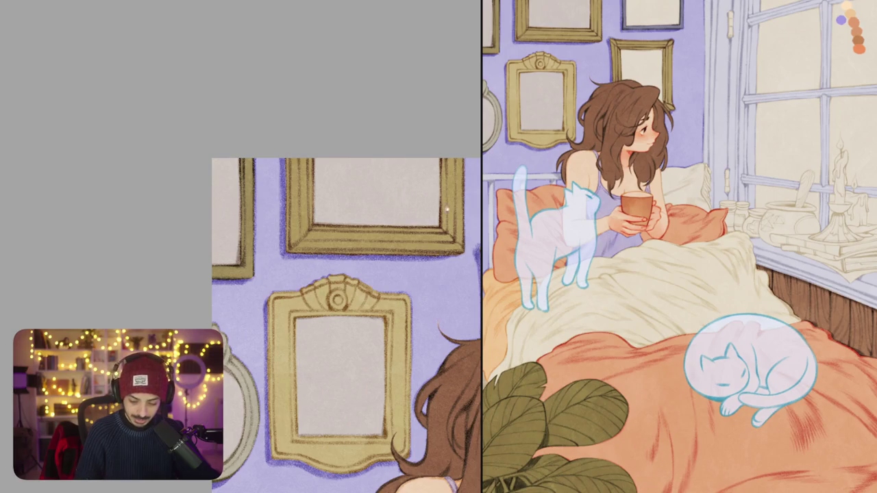
scroll(240, 325, "right", 10)
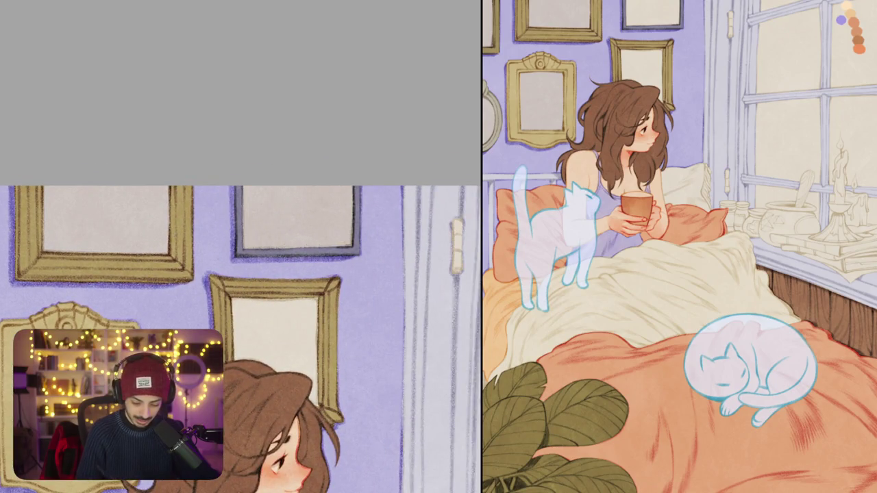
scroll(241, 272, "down", 5)
left_click_drag(259, 164, 343, 269)
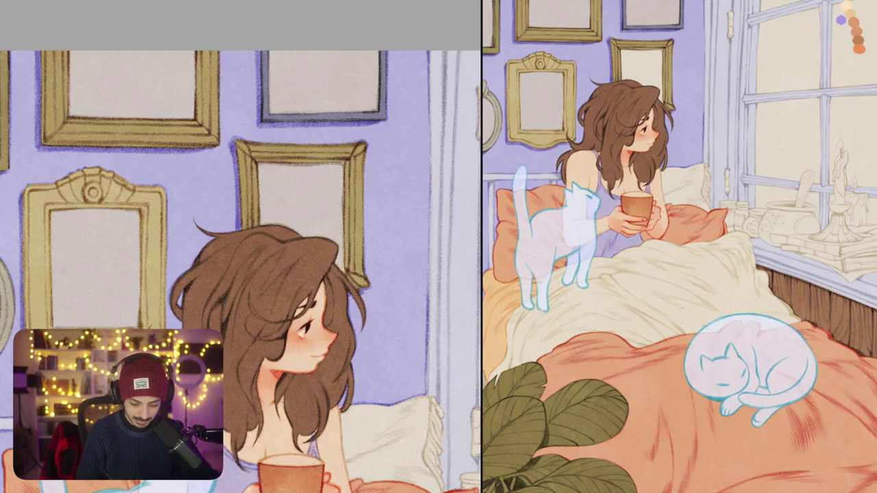
scroll(352, 236, "down", 5)
Step: Preview the illustration in greyscale to check its values
key("ctrl+y")
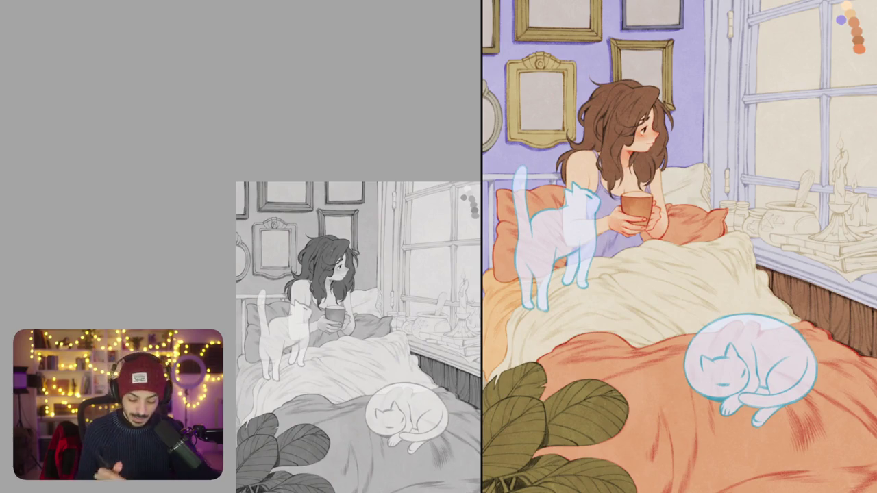
scroll(348, 325, "down", 1)
scroll(345, 318, "down", 2)
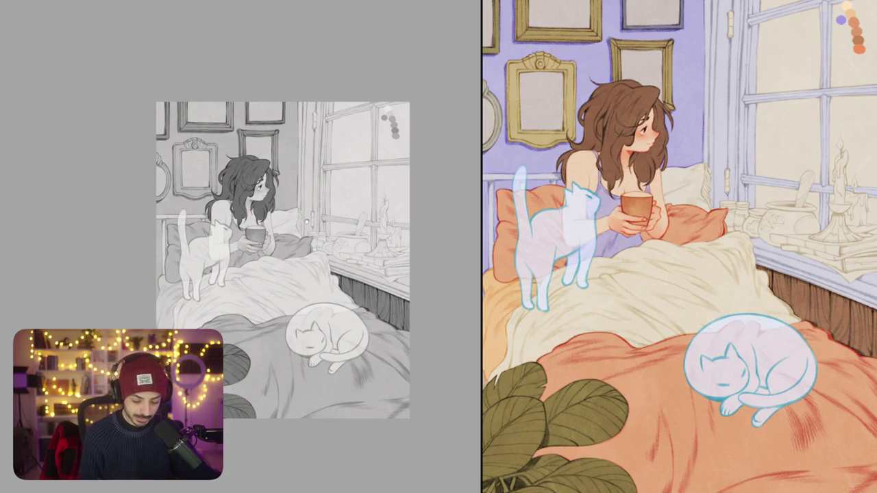
scroll(294, 260, "down", 1)
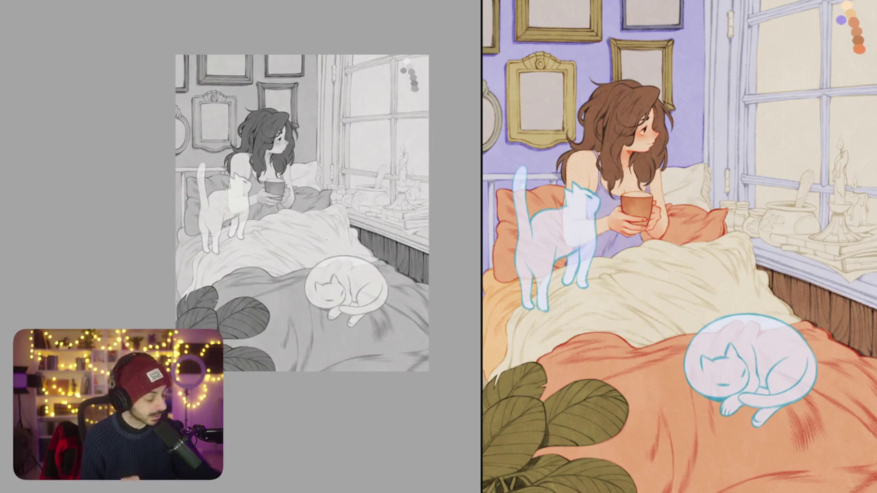
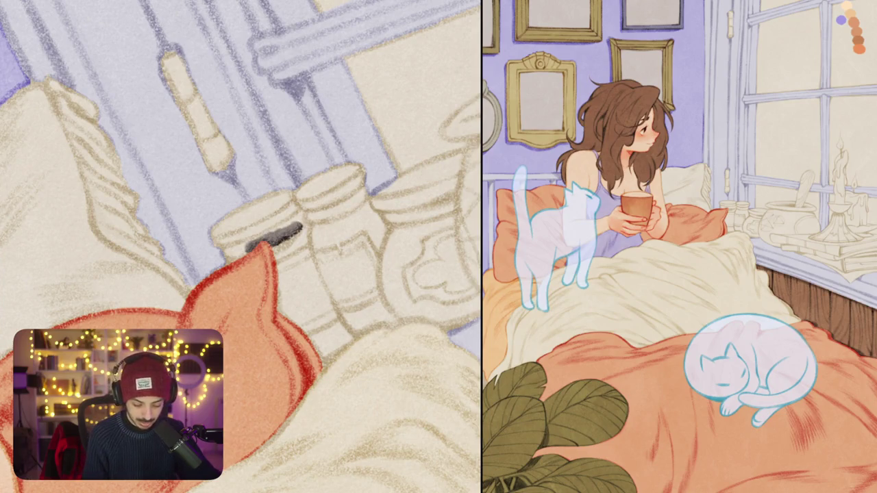
Step: Shade under the left and middle jar lids in purple-grey, redoing the first stroke
left_click_drag(282, 233, 224, 263)
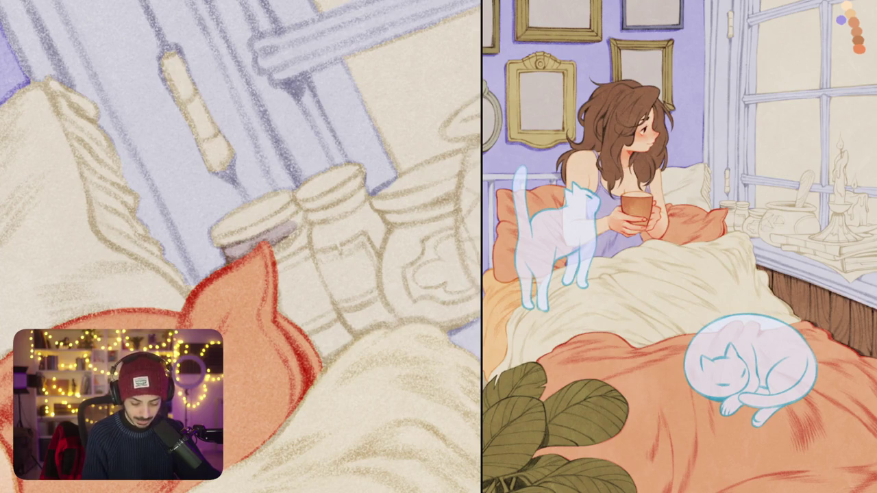
key("ctrl+z")
left_click_drag(269, 238, 223, 265)
mouse_move(290, 229)
left_mouse_down()
mouse_move(264, 247)
mouse_move(252, 236)
mouse_move(358, 200)
left_mouse_up()
left_click_drag(349, 208, 363, 194)
left_click_drag(308, 225, 349, 200)
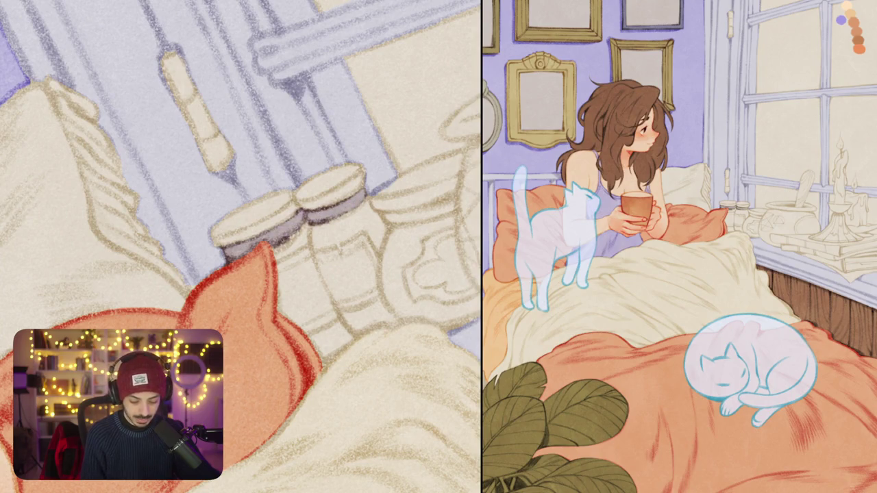
Step: Shade down both jar bodies and cover the right jar's highlight in purple-grey
left_click_drag(274, 236, 335, 226)
left_click_drag(281, 253, 346, 277)
left_click_drag(284, 288, 360, 312)
left_click_drag(301, 322, 363, 342)
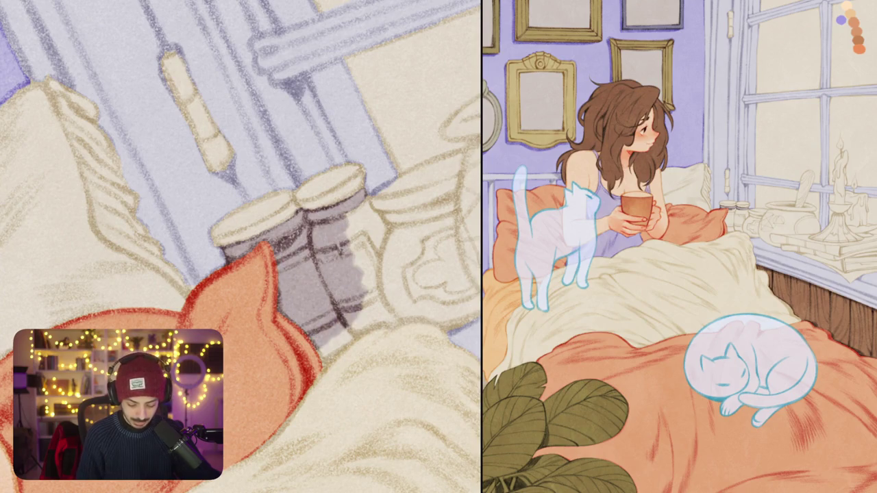
left_click_drag(319, 308, 370, 356)
left_click_drag(372, 313, 379, 330)
scroll(239, 246, "up", 1)
mouse_move(363, 221)
left_mouse_down()
mouse_move(388, 259)
mouse_move(366, 294)
mouse_move(363, 332)
left_mouse_up()
mouse_move(360, 246)
left_mouse_down()
mouse_move(373, 357)
mouse_move(370, 271)
left_mouse_up()
mouse_move(346, 233)
left_mouse_down()
mouse_move(360, 264)
mouse_move(323, 219)
left_mouse_up()
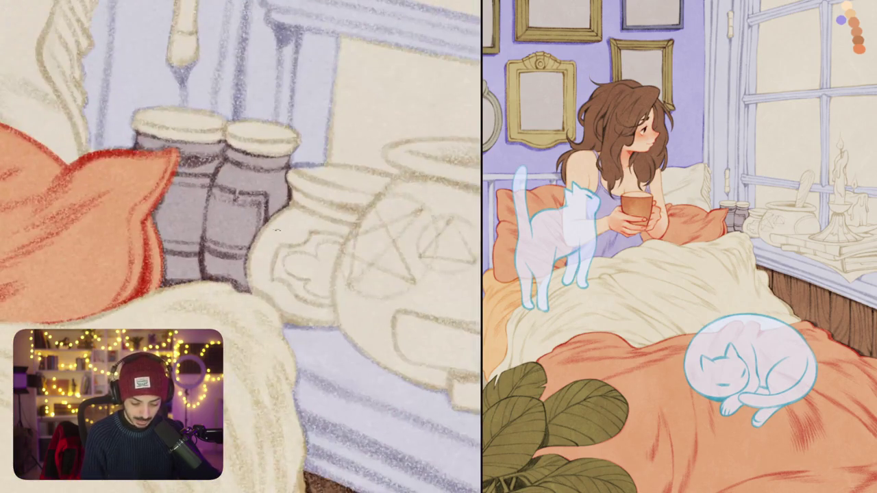
Step: Shade the round pot's left and lower-left side and the jar lid's top edge purple
left_click_drag(286, 214, 255, 264)
mouse_move(270, 214)
left_mouse_down()
mouse_move(312, 245)
mouse_move(268, 262)
mouse_move(255, 283)
mouse_move(259, 295)
left_mouse_up()
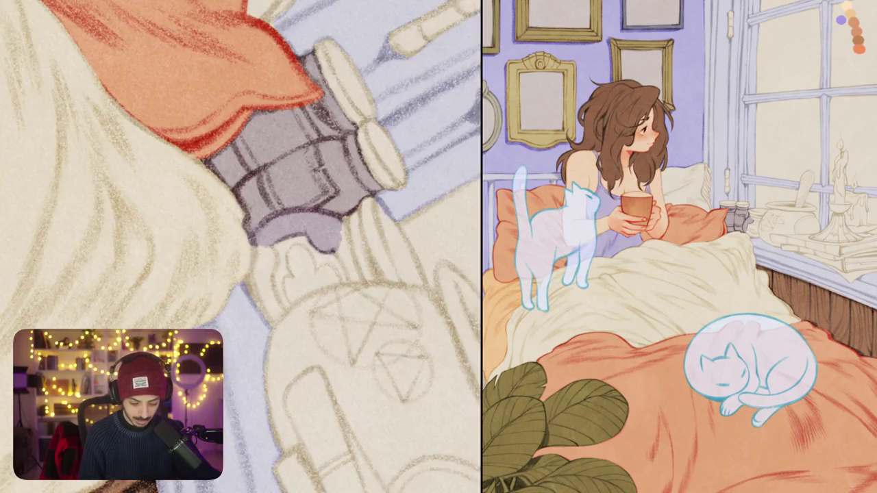
mouse_move(253, 247)
left_mouse_down()
mouse_move(252, 286)
mouse_move(261, 316)
mouse_move(264, 310)
left_mouse_up()
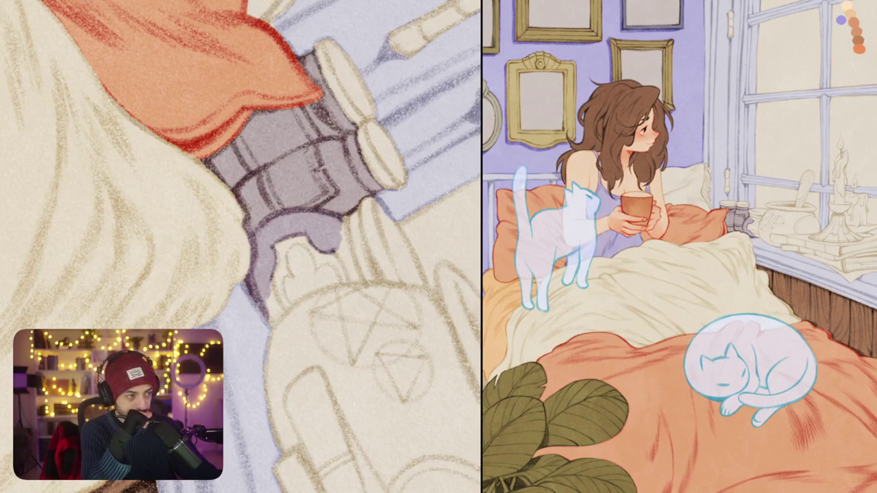
left_click_drag(273, 282, 276, 319)
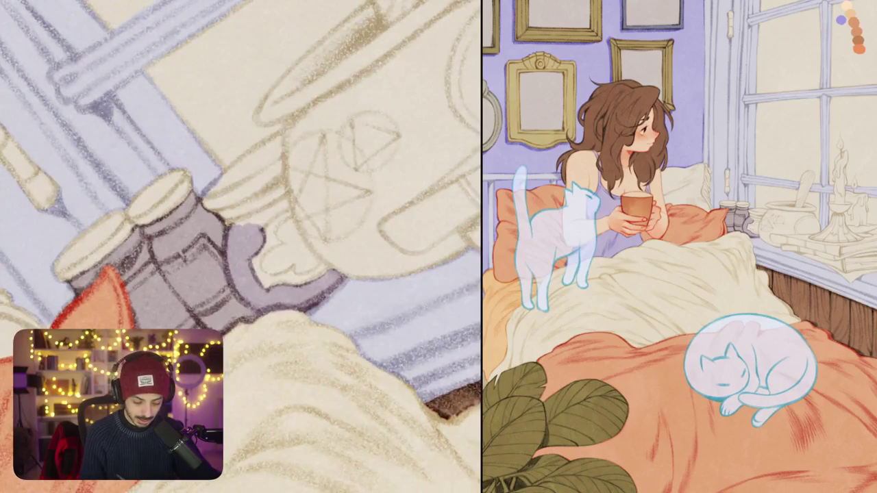
mouse_move(218, 212)
left_mouse_down()
mouse_move(277, 187)
mouse_move(262, 219)
mouse_move(241, 223)
mouse_move(368, 197)
left_mouse_up()
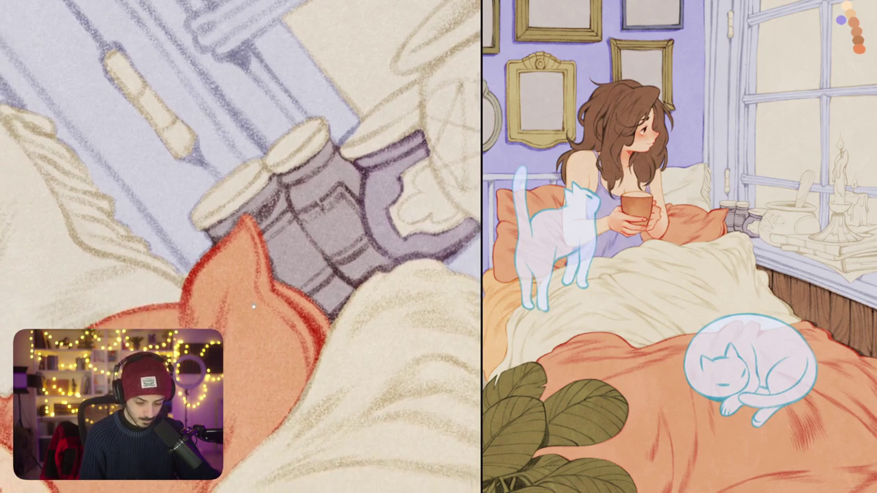
Step: Fill the left jar lid with olive yellow
scroll(269, 326, "down", 5)
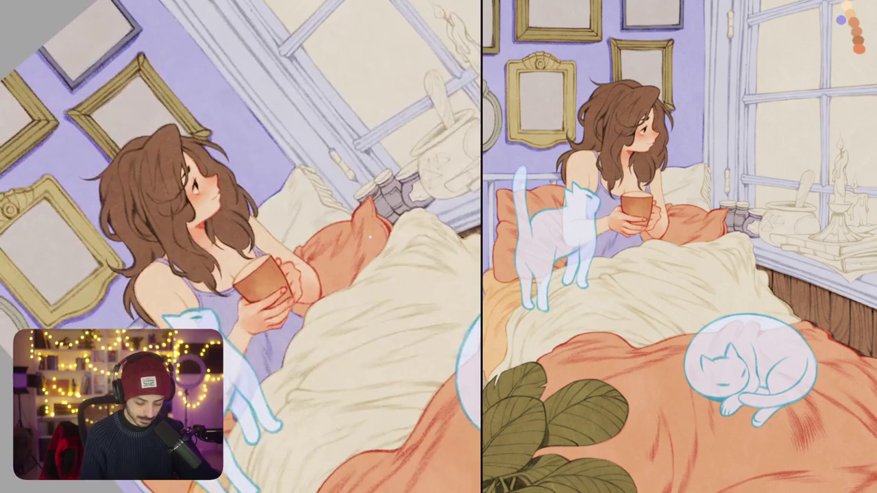
left_click_drag(268, 326, 362, 185)
scroll(362, 185, "down", 3)
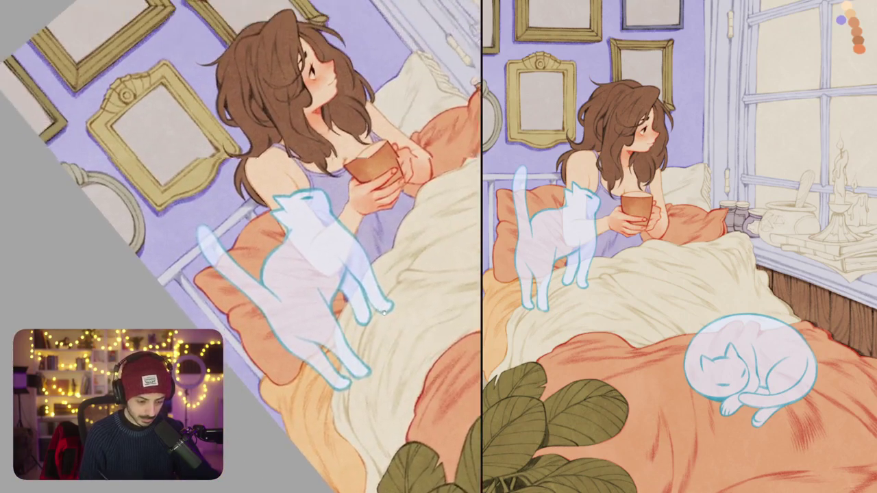
scroll(362, 185, "up", 3)
scroll(350, 120, "up", 5)
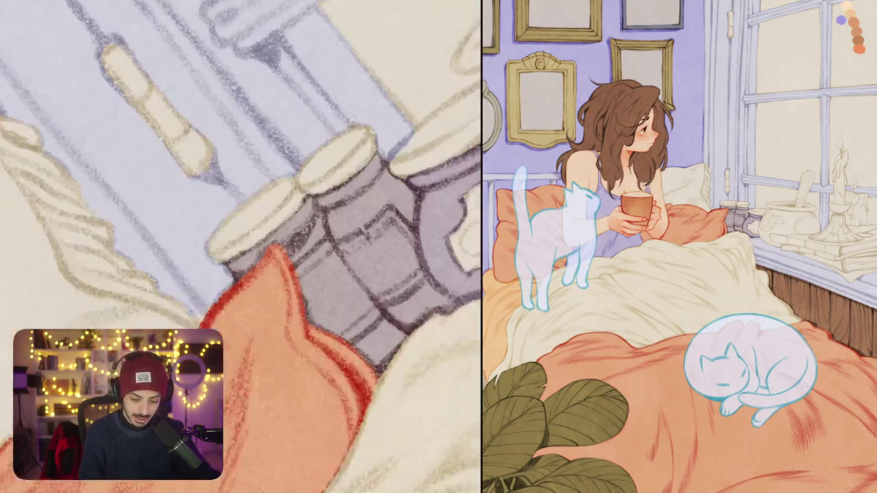
mouse_move(230, 226)
left_mouse_down()
mouse_move(288, 182)
mouse_move(298, 185)
left_mouse_up()
mouse_move(267, 226)
left_mouse_down()
mouse_move(301, 192)
mouse_move(209, 264)
left_mouse_up()
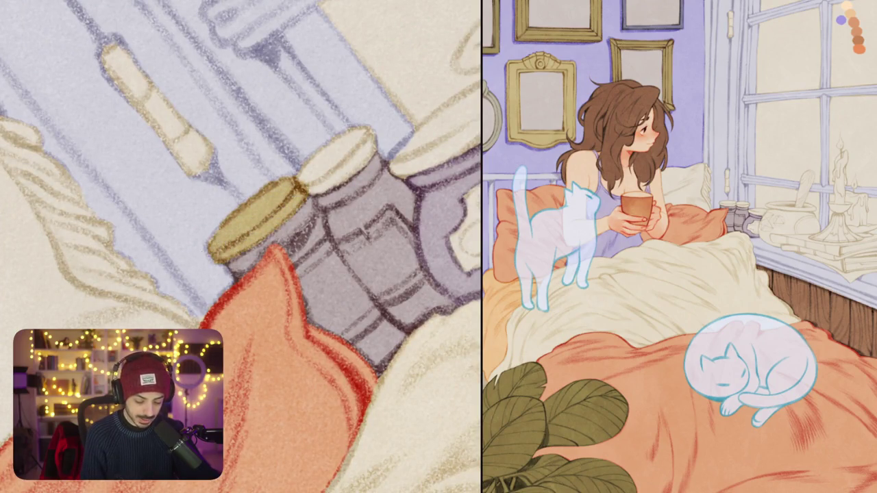
Step: Paint the window latch handle and the latch olive yellow
scroll(207, 276, "up", 1)
scroll(207, 276, "left", 3)
left_click_drag(195, 150, 240, 224)
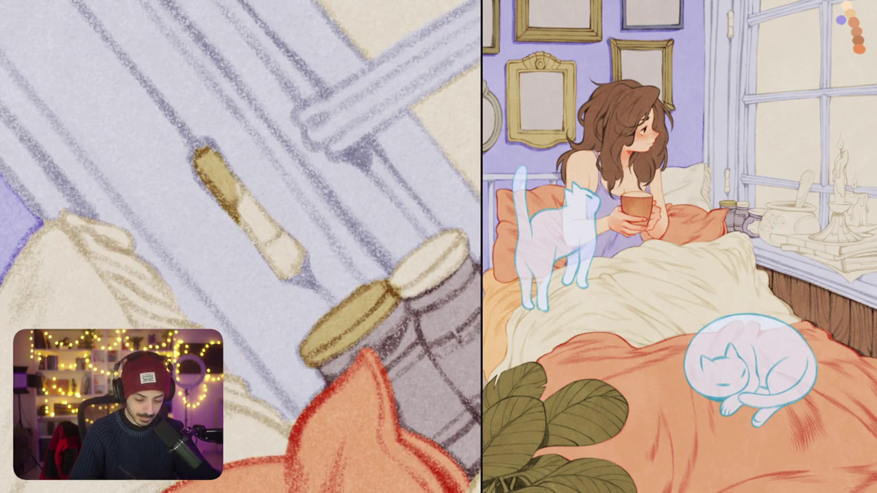
left_click_drag(235, 177, 271, 263)
left_click_drag(260, 207, 301, 274)
scroll(241, 247, "down", 2)
scroll(241, 246, "down", 2)
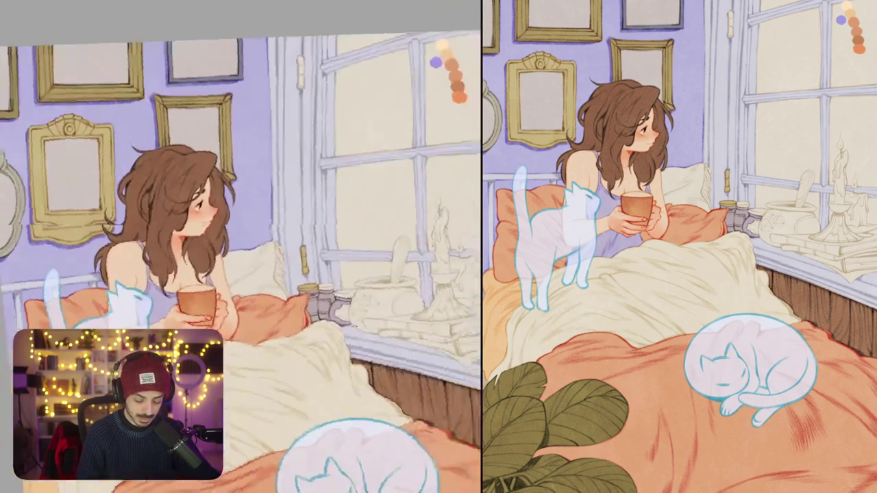
scroll(241, 247, "down", 1)
scroll(330, 82, "up", 3)
left_click_drag(346, 60, 329, 149)
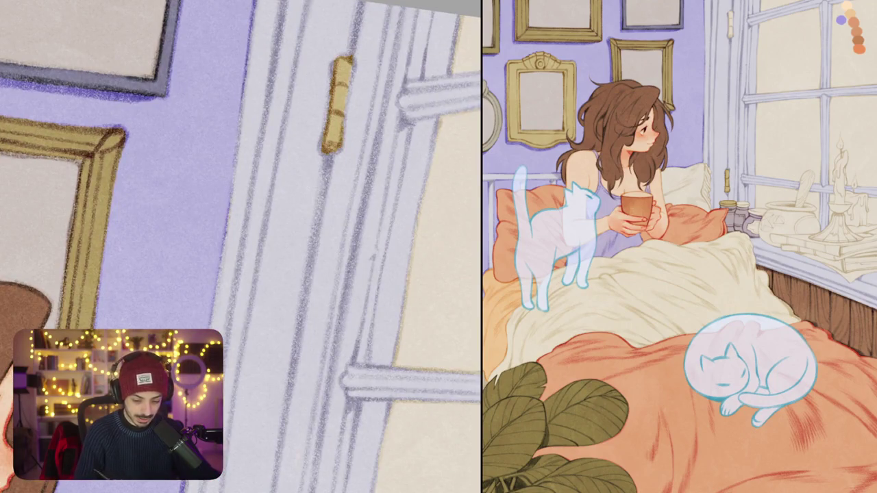
Step: Lighten the lower cream bolt and outline its edges in olive gold
scroll(320, 190, "down", 5)
scroll(320, 191, "up", 5)
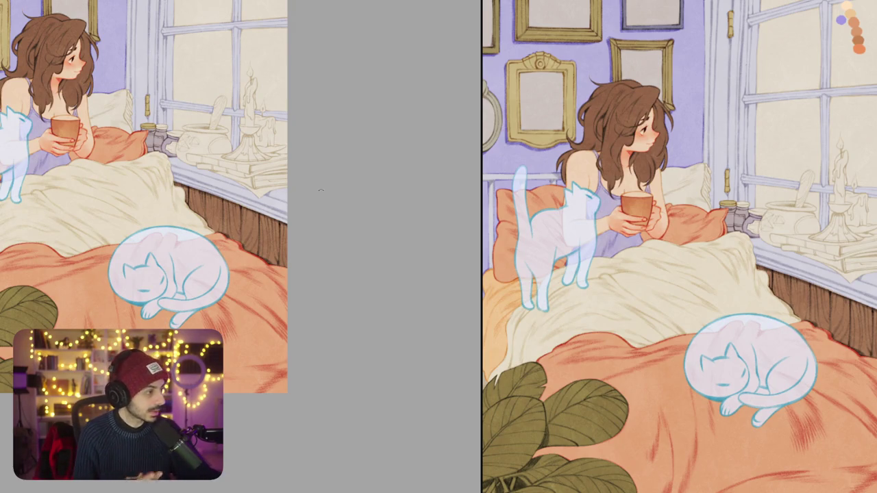
scroll(319, 190, "up", 3)
left_click_drag(320, 190, 269, 356)
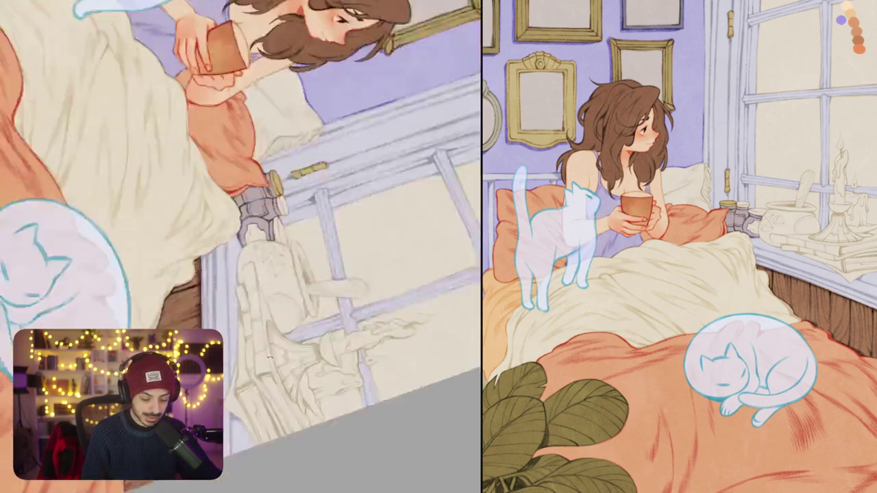
scroll(269, 356, "up", 5)
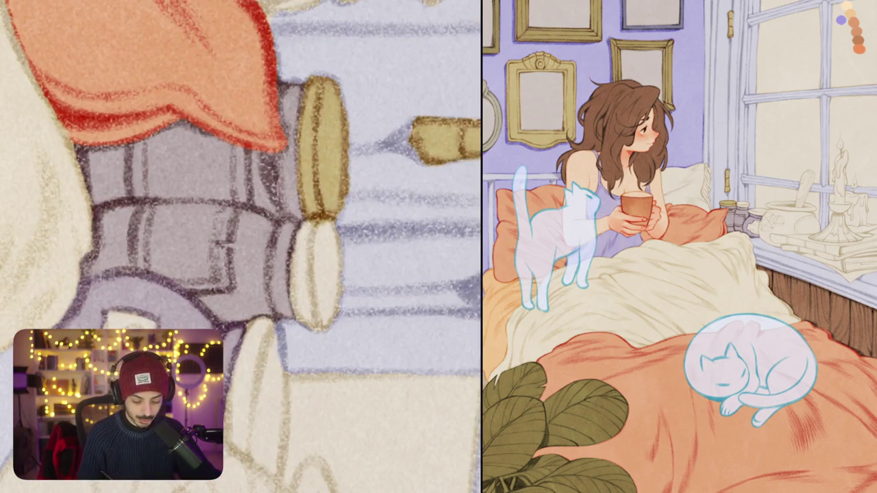
left_click_drag(314, 226, 305, 302)
mouse_move(312, 225)
left_mouse_down()
mouse_move(300, 302)
mouse_move(305, 326)
mouse_move(327, 327)
left_mouse_up()
left_click_drag(336, 240, 339, 319)
scroll(240, 246, "down", 5)
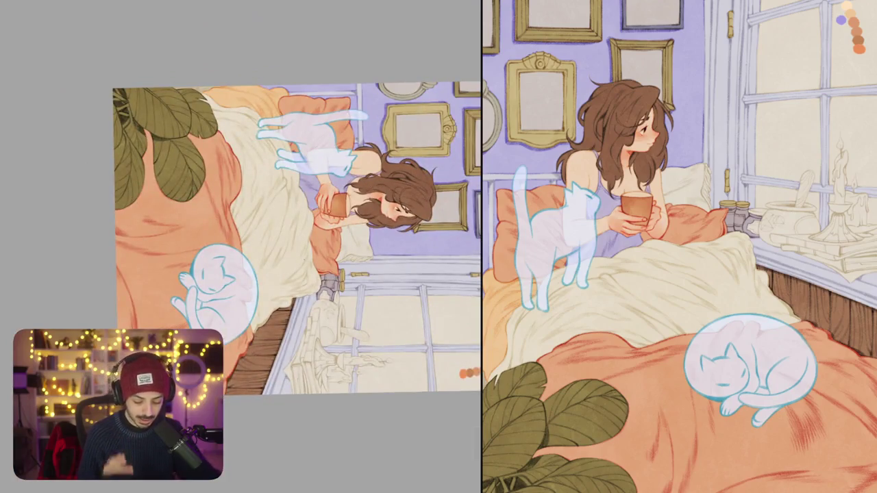
left_click_drag(287, 205, 247, 288)
scroll(274, 206, "up", 5)
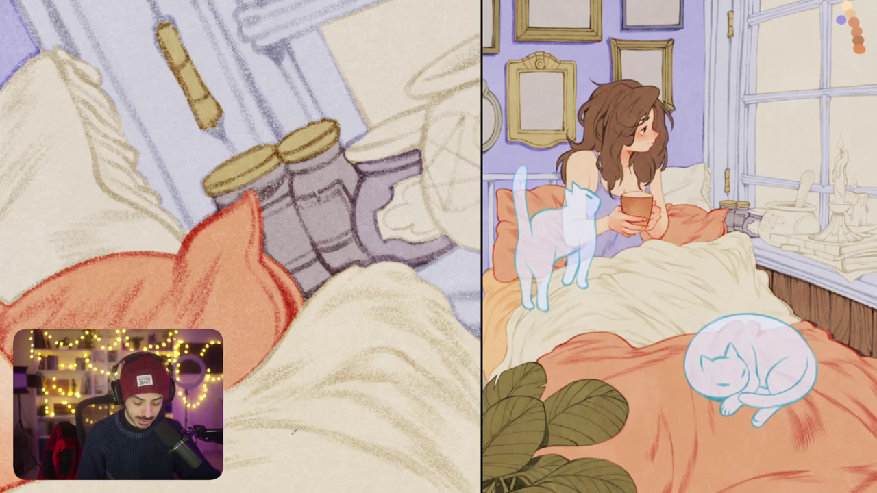
Step: Paint cream highlights down the left jar and along the purple jar's top and right side
scroll(208, 212, "down", 3)
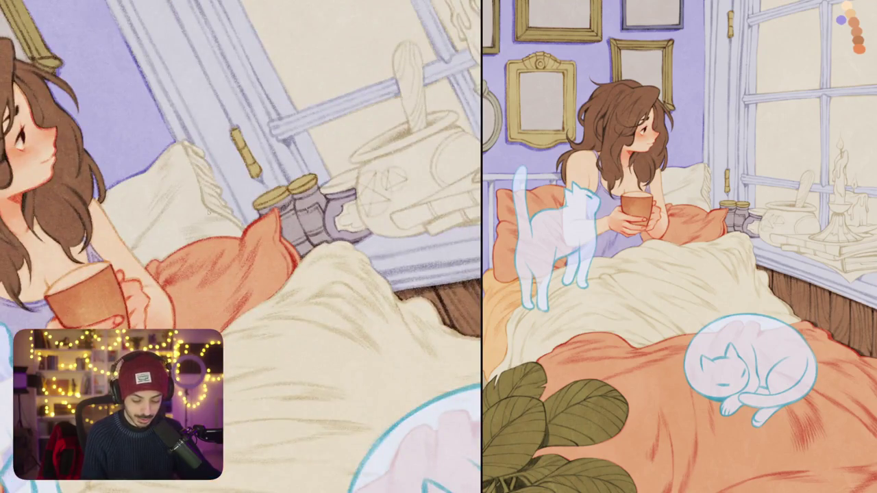
scroll(208, 211, "up", 2)
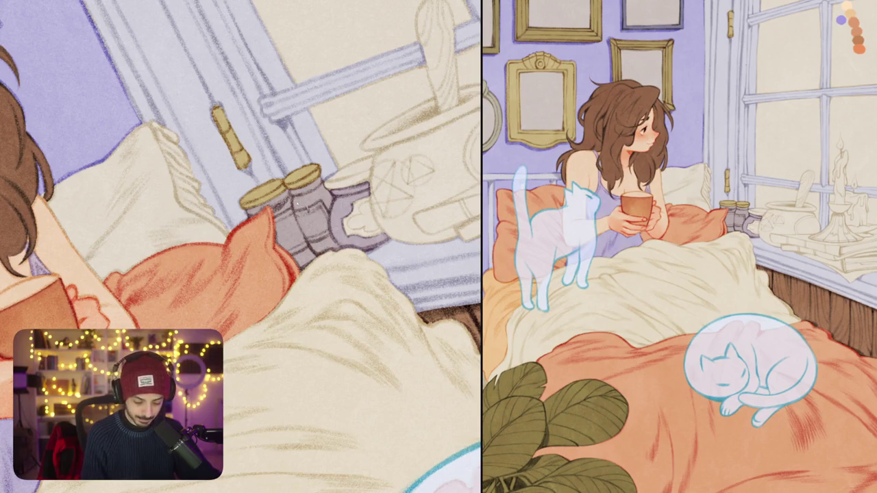
scroll(281, 226, "up", 4)
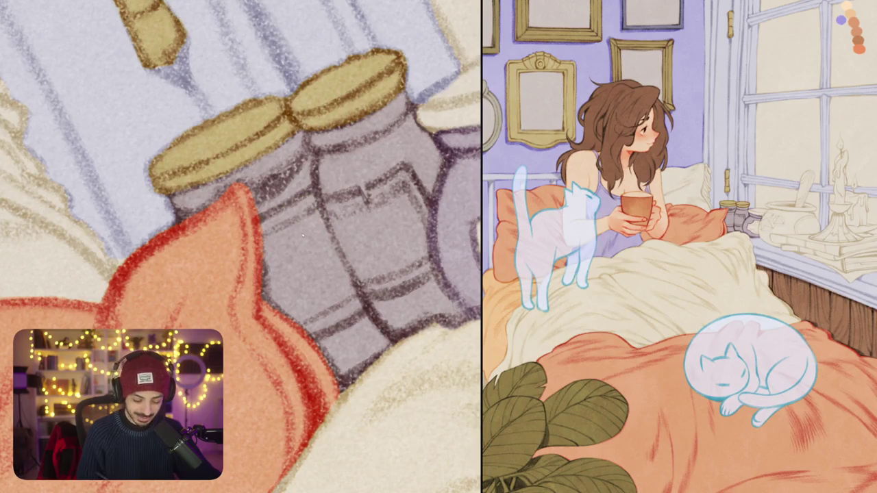
mouse_move(264, 219)
left_mouse_down()
mouse_move(312, 196)
mouse_move(359, 305)
mouse_move(315, 329)
mouse_move(263, 281)
mouse_move(270, 233)
mouse_move(302, 301)
left_mouse_up()
scroll(240, 247, "down", 5)
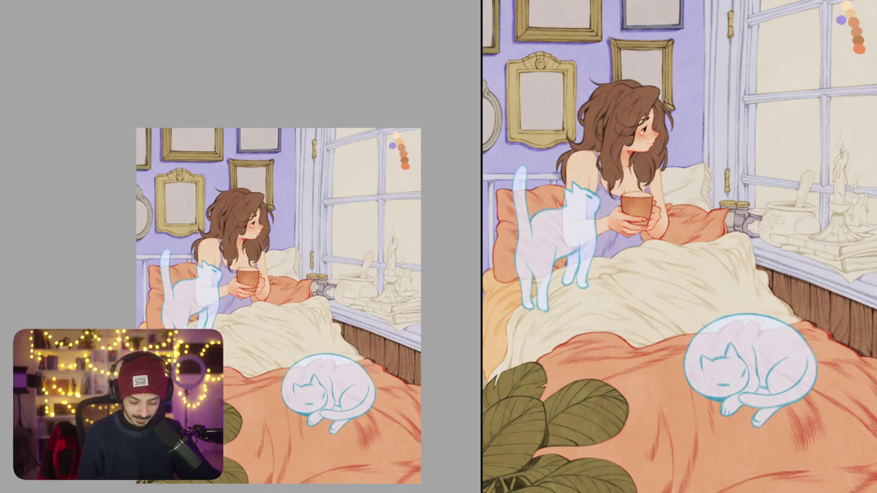
scroll(319, 285, "up", 5)
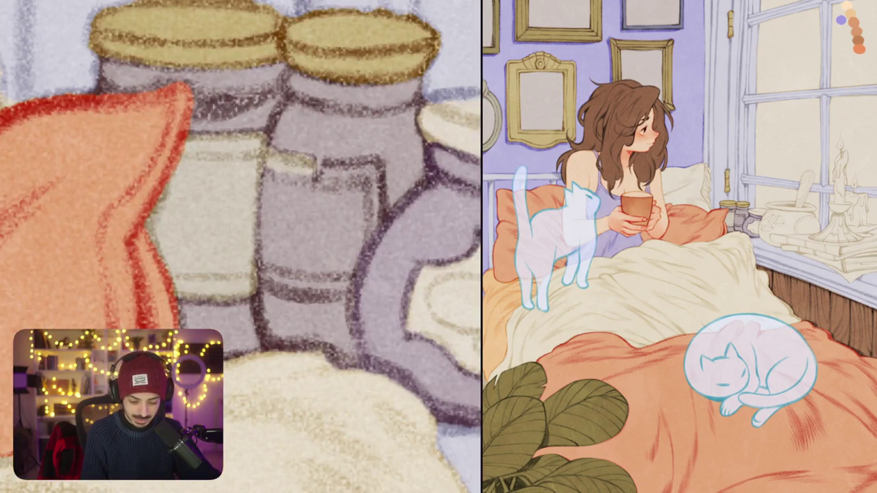
mouse_move(312, 200)
left_mouse_down()
mouse_move(321, 169)
mouse_move(373, 172)
mouse_move(363, 241)
mouse_move(339, 294)
mouse_move(260, 277)
mouse_move(270, 172)
mouse_move(302, 267)
mouse_move(342, 179)
left_mouse_up()
left_click_drag(329, 275, 359, 180)
Step: Touch up the cloud beside the jar handle and paint the latch piece below the knob gold
scroll(240, 246, "down", 5)
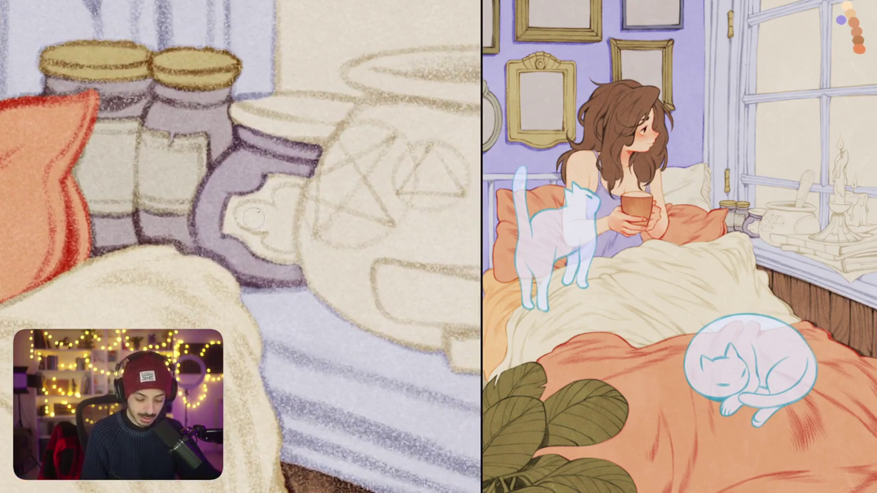
mouse_move(229, 198)
left_mouse_down()
mouse_move(226, 225)
mouse_move(268, 180)
mouse_move(304, 181)
mouse_move(289, 260)
mouse_move(264, 255)
mouse_move(243, 230)
mouse_move(267, 206)
mouse_move(284, 229)
left_mouse_up()
scroll(325, 211, "down", 5)
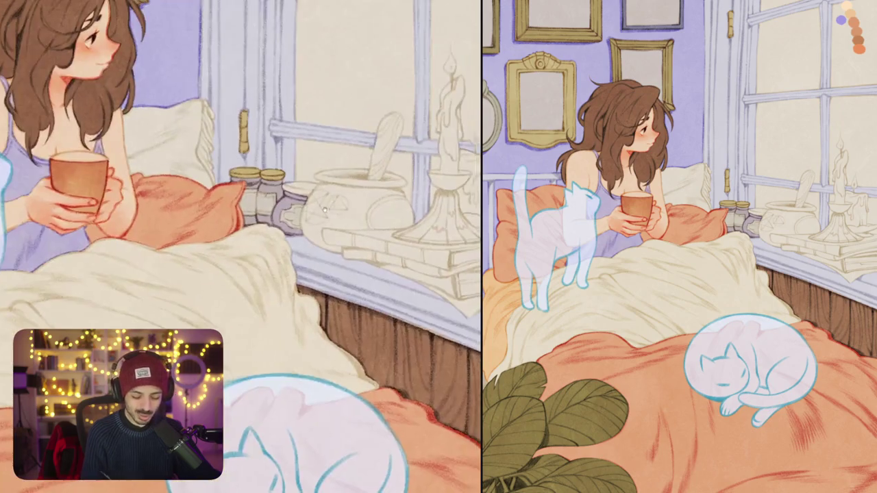
scroll(325, 210, "up", 5)
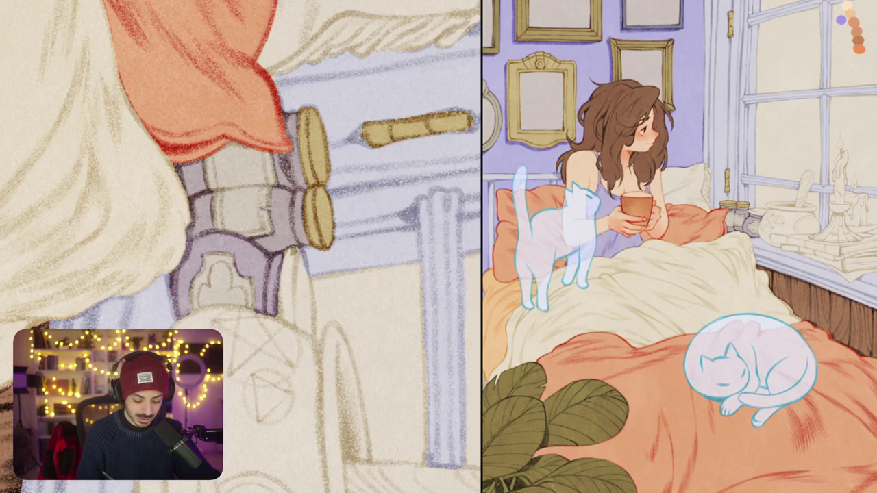
mouse_move(282, 312)
left_mouse_down()
mouse_move(290, 257)
mouse_move(309, 314)
left_mouse_up()
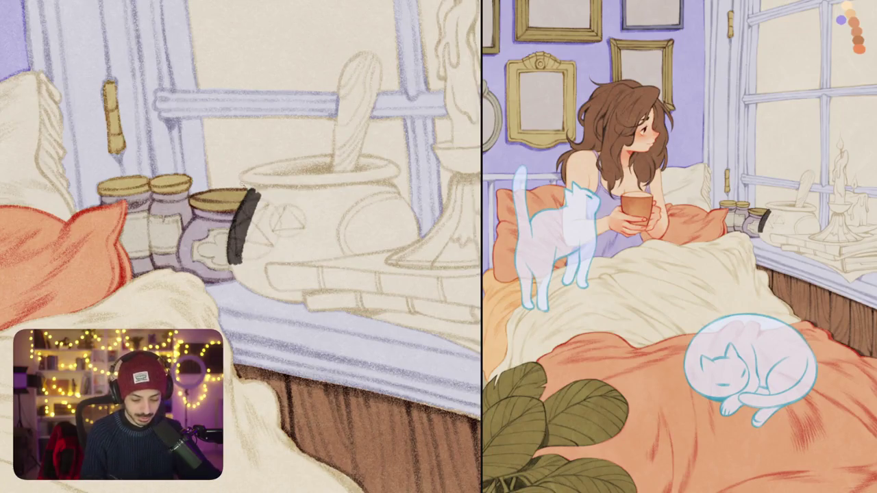
Step: Darken the cauldron's edge and draw a thick stroke down its left side, lightened to 50% opacity
scroll(242, 185, "up", 5)
mouse_move(271, 199)
left_mouse_down()
mouse_move(272, 180)
mouse_move(240, 165)
mouse_move(291, 144)
mouse_move(426, 126)
left_mouse_up()
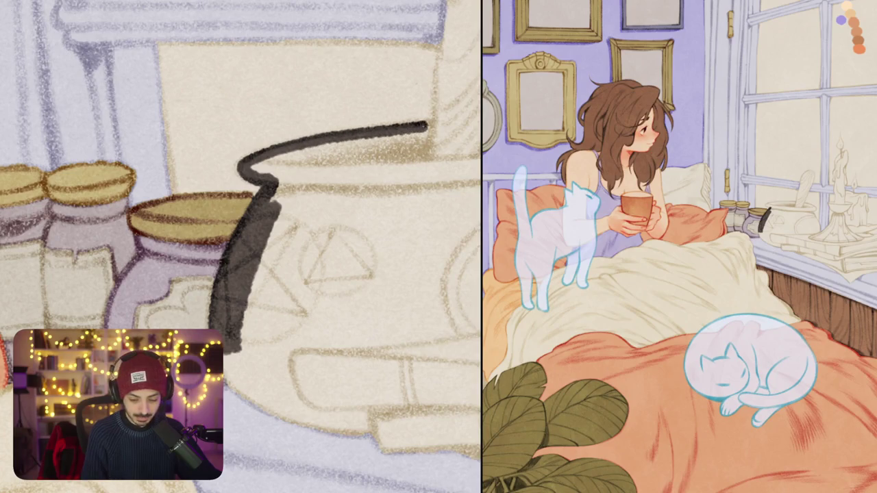
scroll(418, 149, "down", 5)
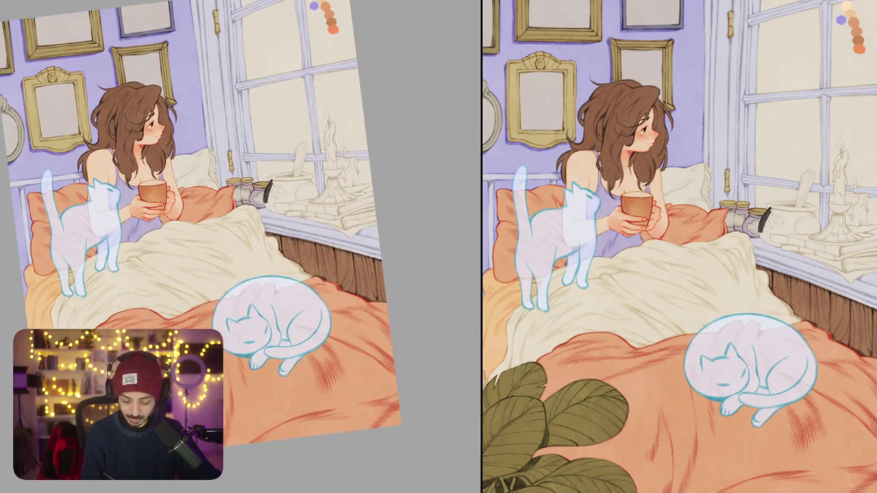
scroll(283, 199, "up", 10)
left_click_drag(245, 140, 218, 184)
key("ctrl+z")
mouse_move(260, 134)
left_mouse_down()
mouse_move(221, 195)
mouse_move(233, 218)
left_mouse_up()
key("5")
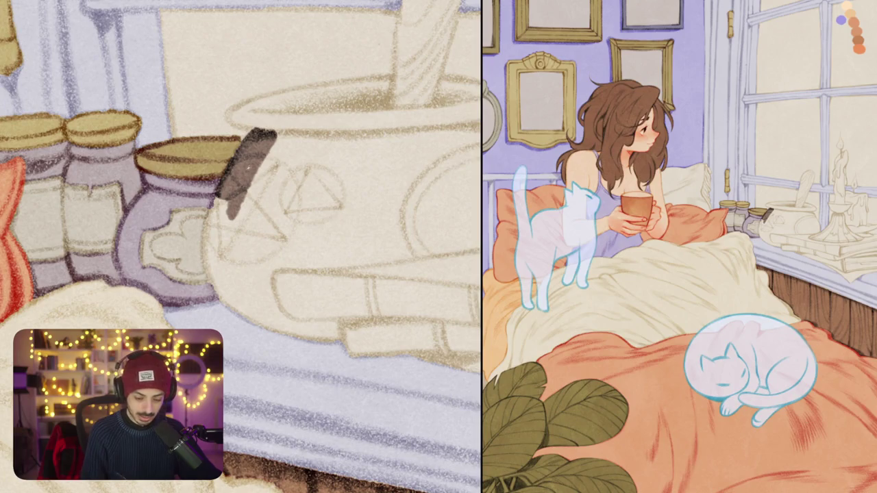
Step: Outline the cauldron rim and its left edge in dark brown
scroll(239, 206, "up", 2)
mouse_move(250, 181)
left_mouse_down()
mouse_move(216, 164)
mouse_move(367, 133)
mouse_move(376, 133)
mouse_move(370, 164)
mouse_move(433, 162)
mouse_move(430, 133)
mouse_move(481, 145)
left_mouse_up()
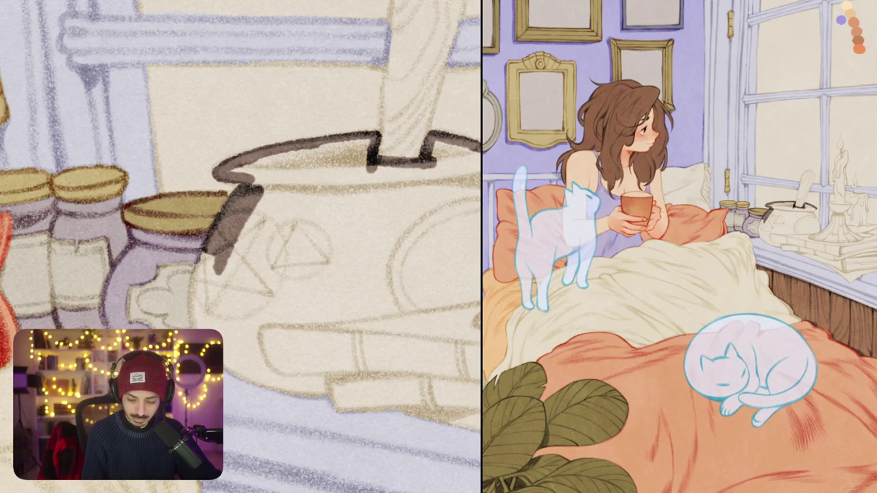
mouse_move(305, 186)
left_mouse_down()
mouse_move(336, 213)
mouse_move(370, 289)
left_mouse_up()
scroll(240, 205, "down", 3)
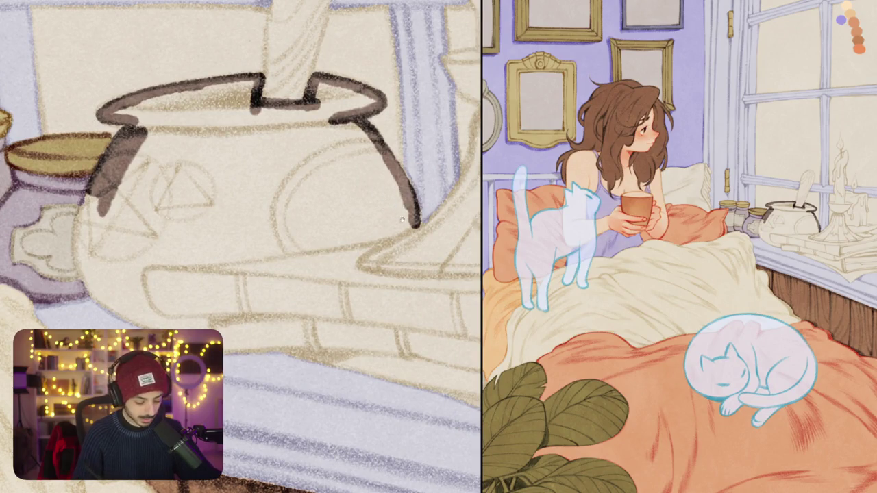
scroll(242, 247, "down", 3)
left_click_drag(207, 197, 199, 218)
key("ctrl+z")
scroll(198, 213, "up", 3)
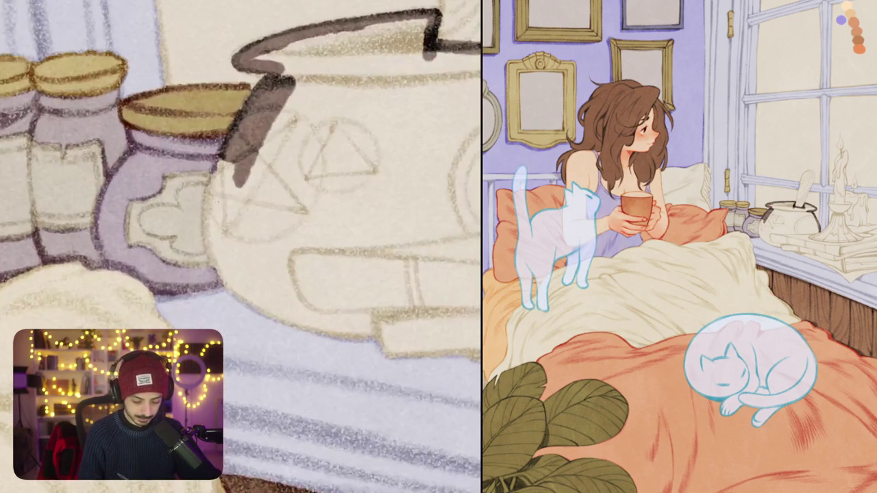
left_click_drag(218, 156, 238, 288)
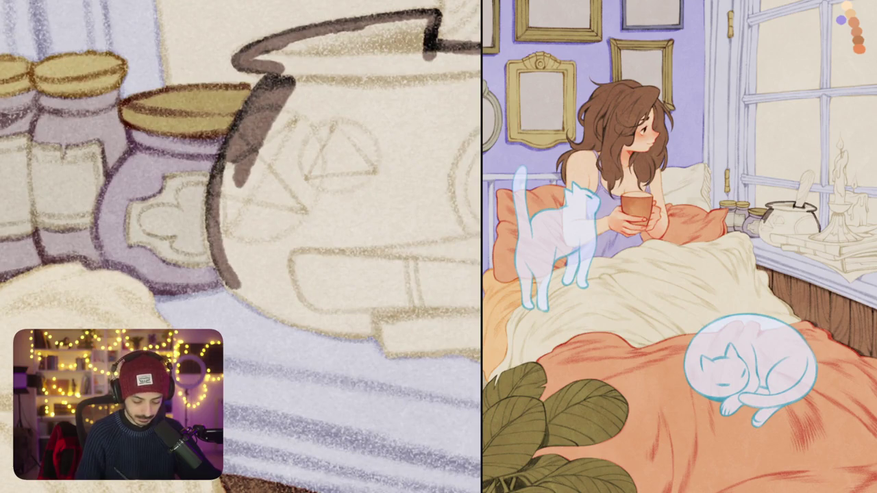
left_click_drag(239, 247, 205, 287)
mouse_move(243, 150)
left_mouse_down()
mouse_move(230, 187)
mouse_move(229, 303)
mouse_move(248, 295)
mouse_move(233, 229)
mouse_move(277, 200)
mouse_move(302, 205)
mouse_move(352, 363)
left_mouse_up()
Step: Outline the cauldron's body side and fill the outline solid dark brown
scroll(239, 247, "down", 3)
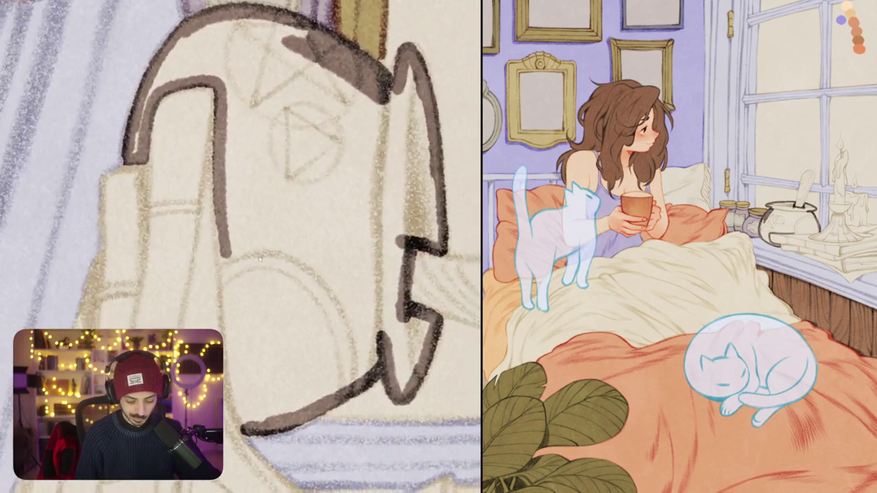
left_click_drag(226, 43, 258, 291)
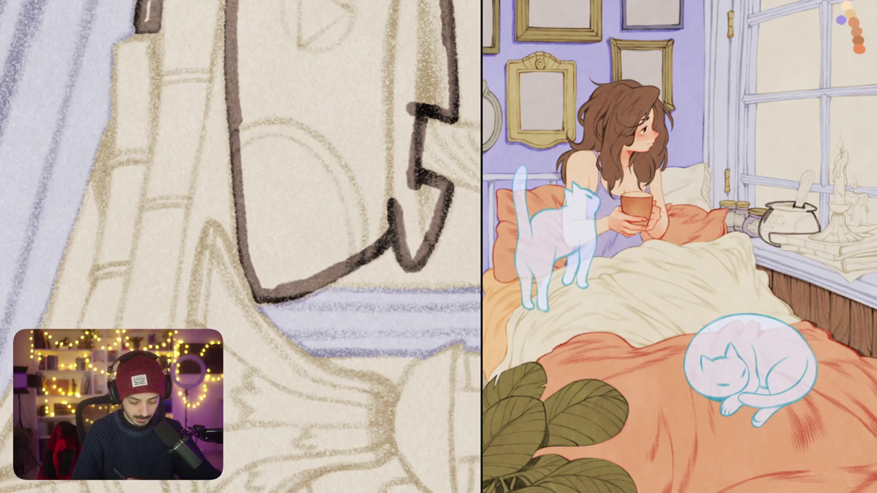
scroll(253, 230, "down", 3)
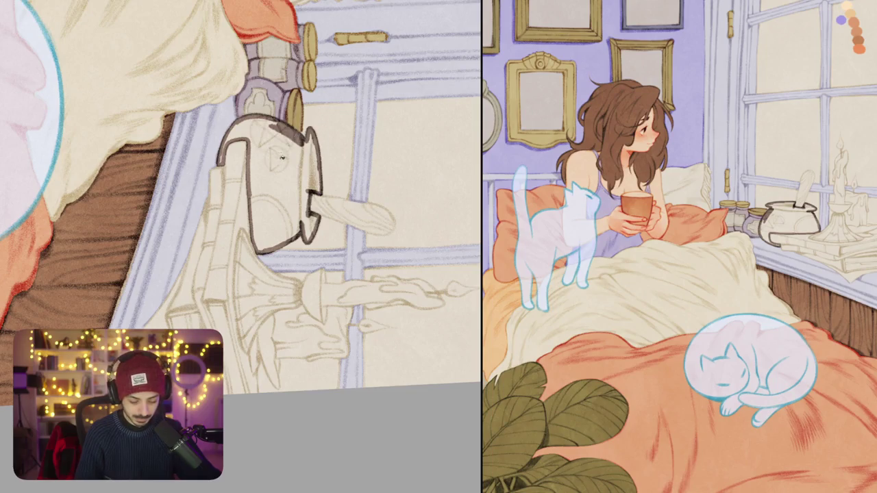
left_click(262, 178)
scroll(263, 177, "down", 3)
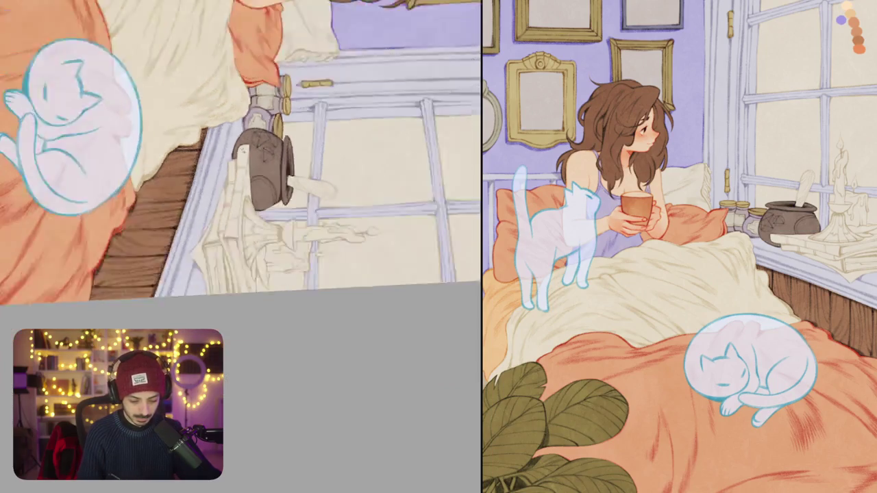
scroll(279, 324, "down", 3)
scroll(279, 325, "down", 3)
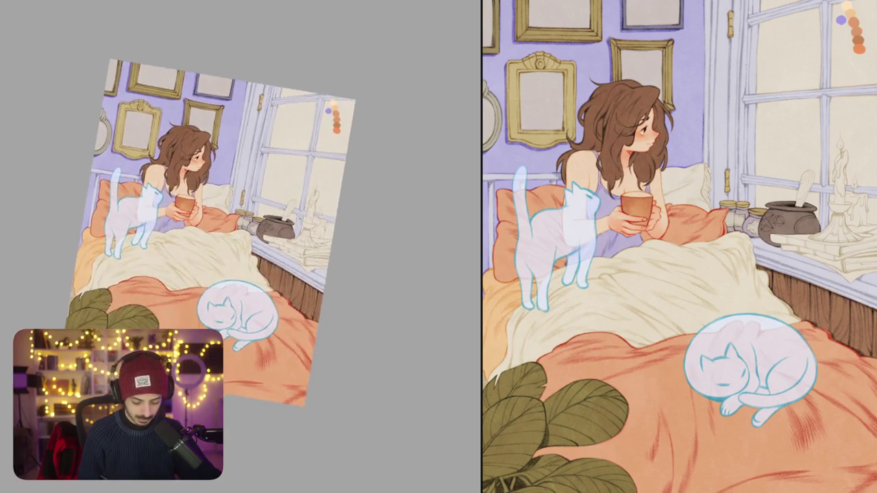
scroll(290, 297, "up", 5)
scroll(324, 338, "up", 3)
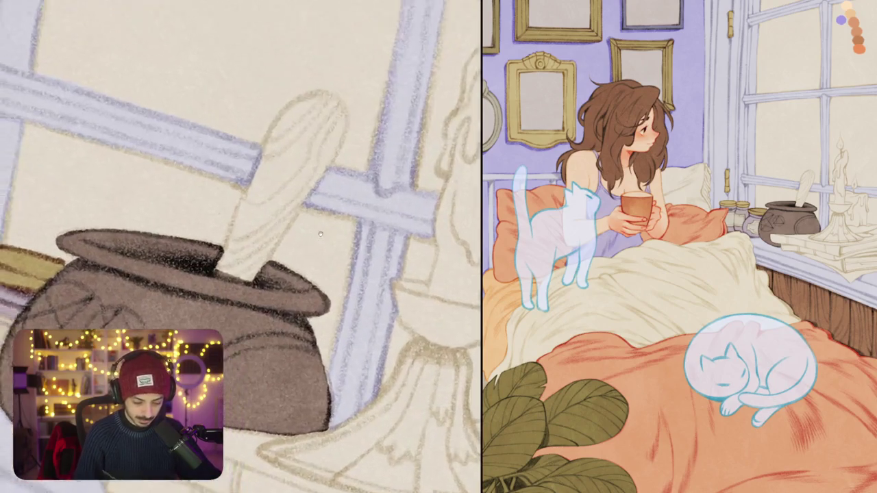
Step: Outline the spoon handle and top in dark brown
scroll(324, 339, "up", 3)
left_click_drag(221, 322, 313, 230)
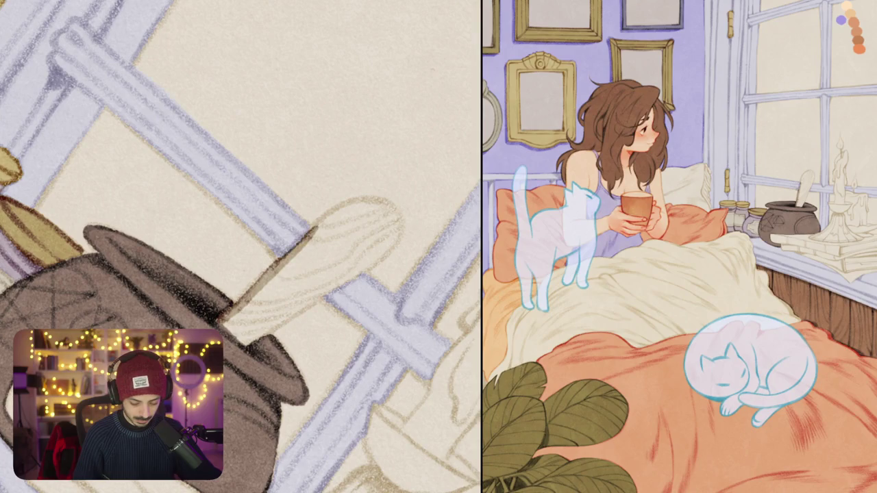
left_click_drag(273, 262, 314, 231)
key("ctrl+z")
left_click_drag(279, 259, 310, 231)
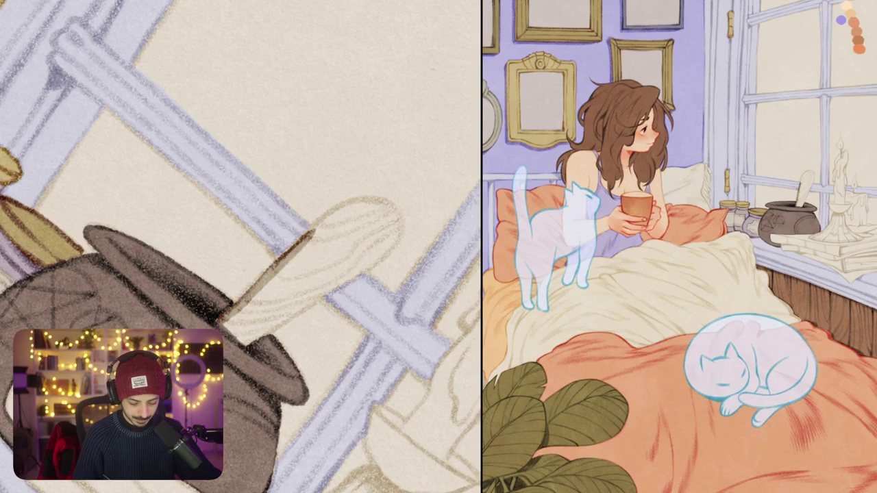
mouse_move(275, 261)
left_mouse_down()
mouse_move(369, 199)
mouse_move(394, 212)
left_mouse_up()
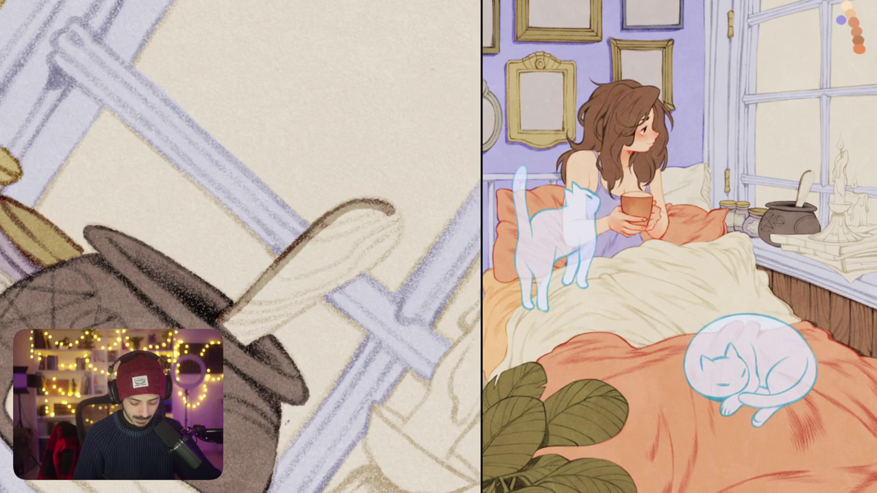
Step: Fill the spoon brown, highlight its lower edge and add a dark curl at the tip
left_click(314, 231)
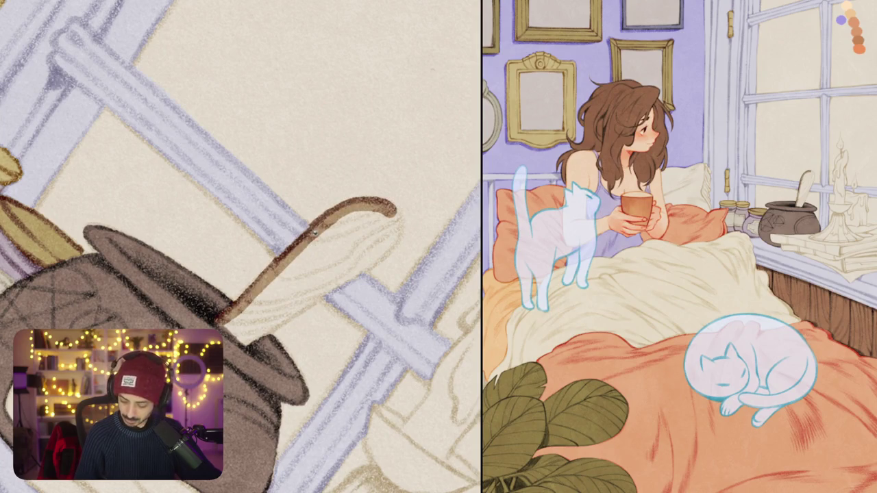
left_click_drag(243, 294, 342, 202)
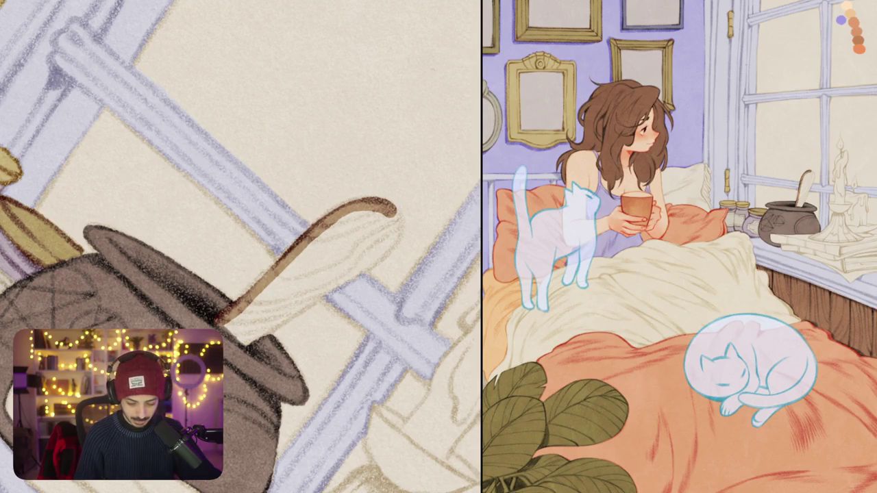
mouse_move(394, 217)
left_mouse_down()
mouse_move(398, 233)
mouse_move(378, 257)
mouse_move(246, 344)
mouse_move(222, 321)
left_mouse_up()
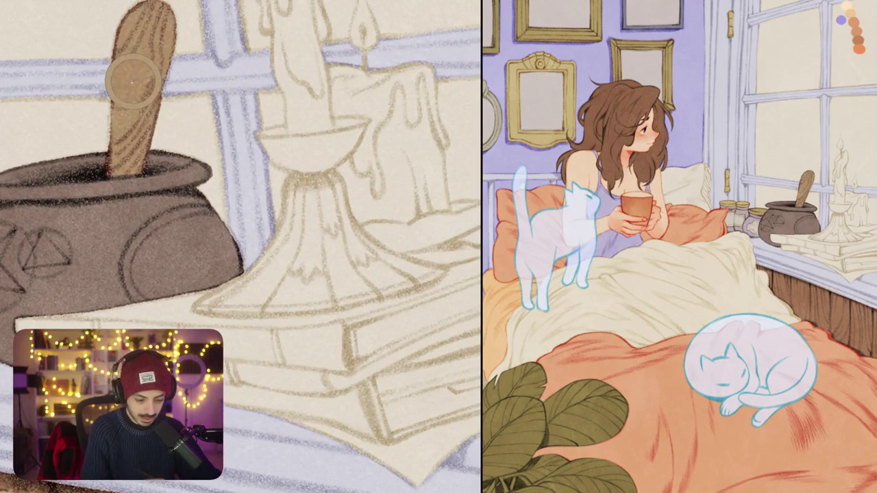
Step: Paint wood-grain lines on the spoon, discarding a stray orange line on the candle holder
left_click_drag(133, 77, 140, 99)
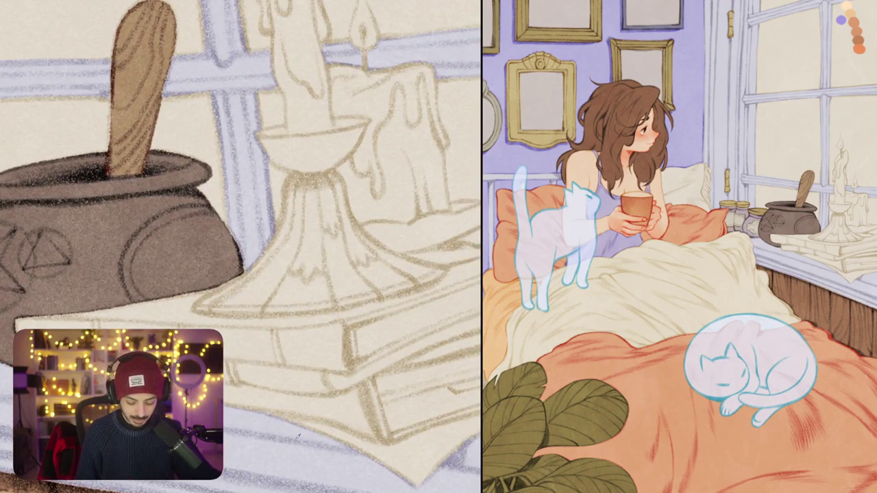
mouse_move(300, 173)
left_mouse_down()
mouse_move(279, 235)
mouse_move(226, 291)
left_mouse_up()
key("ctrl+z")
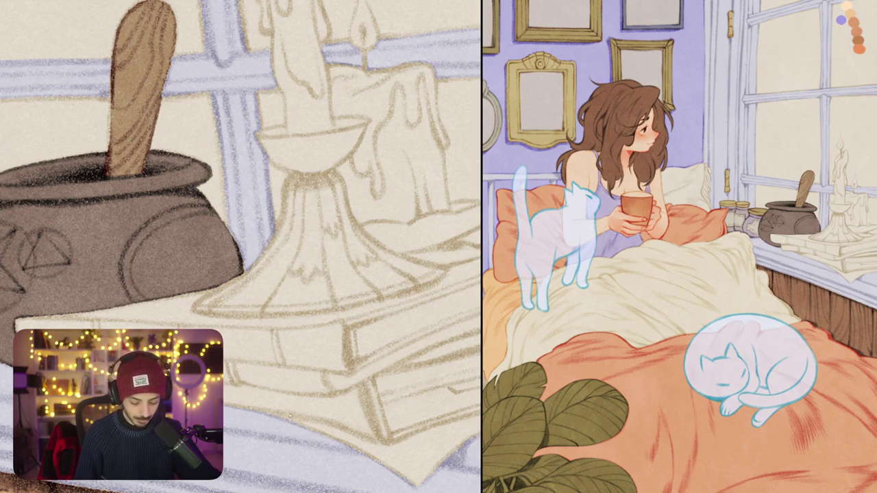
Step: Outline the underside and left side of the candle holder's base in dark
left_click_drag(291, 433, 346, 398)
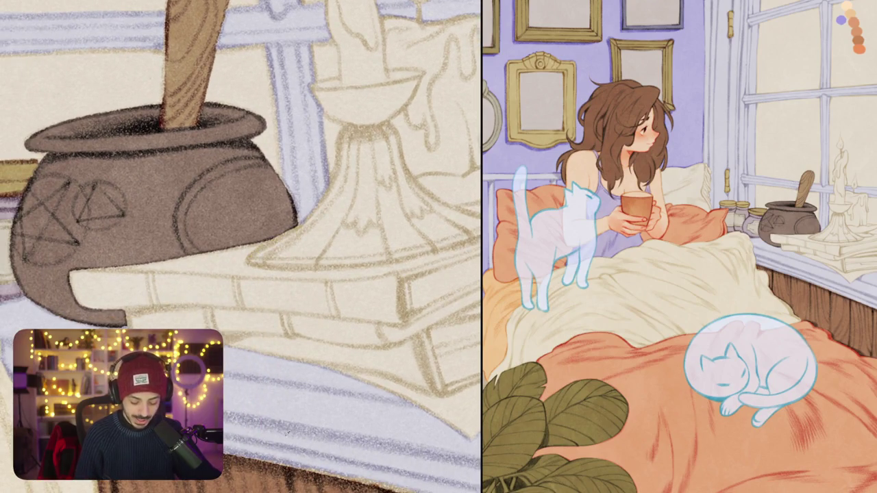
mouse_move(254, 259)
left_mouse_down()
mouse_move(317, 218)
mouse_move(226, 272)
left_mouse_up()
left_click_drag(289, 248, 309, 230)
left_click_drag(274, 206, 265, 219)
left_click_drag(323, 163, 290, 258)
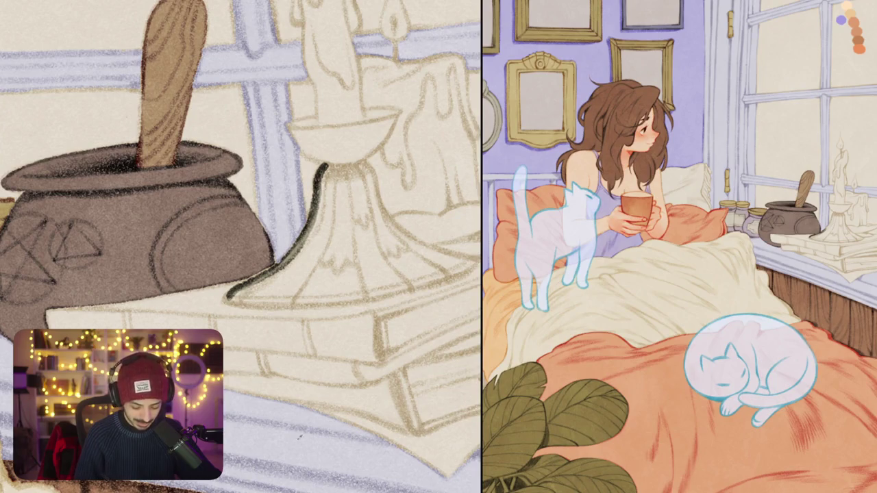
Step: Redraw the funnel-shaped base's outline and fill the base olive
key("ctrl+z")
key("ctrl+z")
key("ctrl+z")
mouse_move(326, 165)
left_mouse_down()
mouse_move(300, 241)
mouse_move(223, 304)
mouse_move(264, 310)
left_mouse_up()
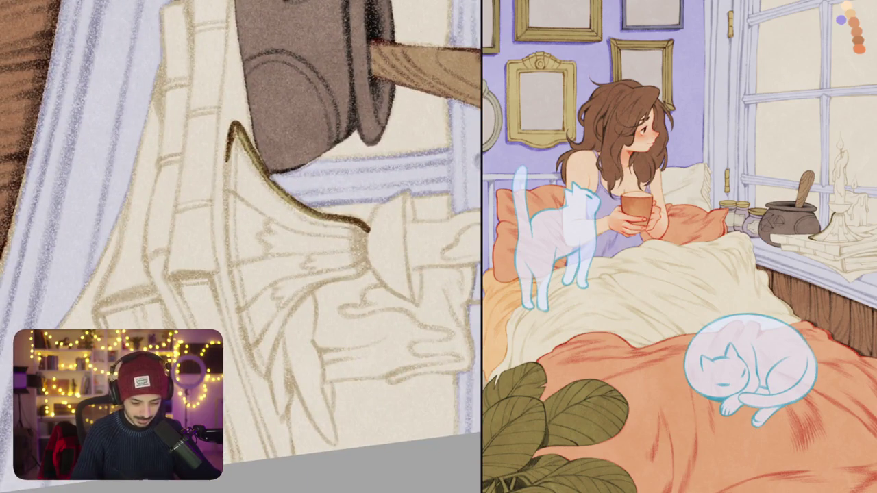
mouse_move(230, 134)
left_mouse_down()
mouse_move(226, 241)
mouse_move(269, 379)
left_mouse_up()
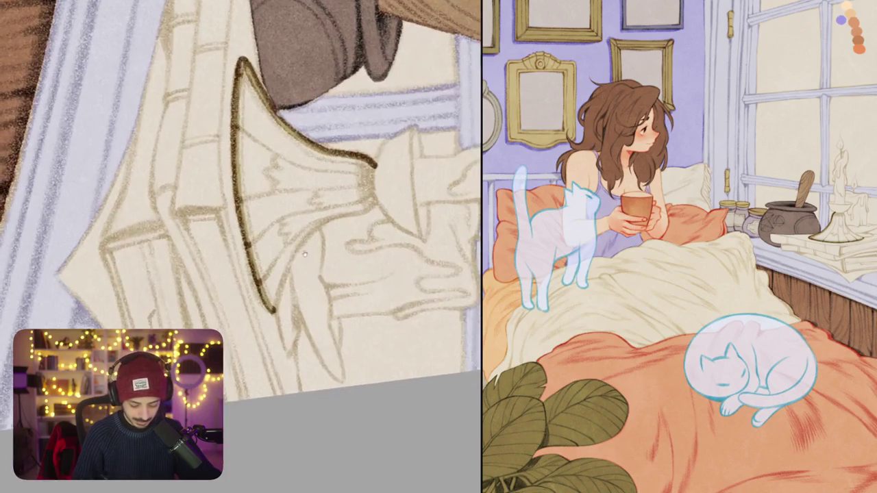
mouse_move(274, 305)
left_mouse_down()
mouse_move(295, 248)
mouse_move(323, 214)
mouse_move(378, 189)
mouse_move(376, 159)
left_mouse_up()
left_click_drag(856, 13, 295, 178)
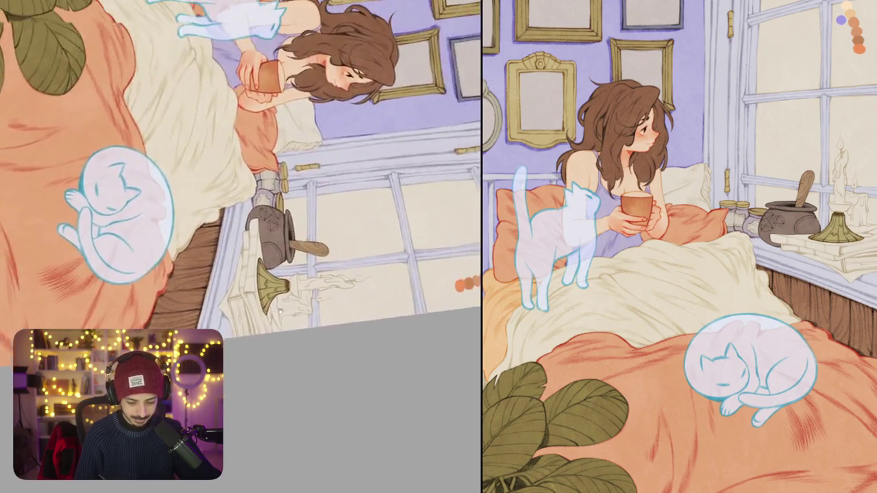
scroll(333, 249, "down", 5)
scroll(284, 248, "up", 10)
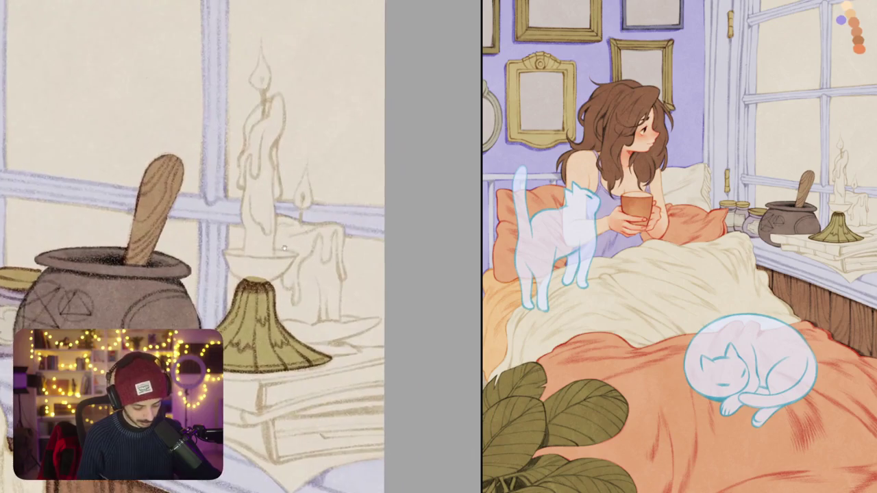
Step: Add an olive stroke and a thin dark outline along the candle holder's left edge
left_click_drag(394, 241, 272, 221)
scroll(272, 221, "up", 3)
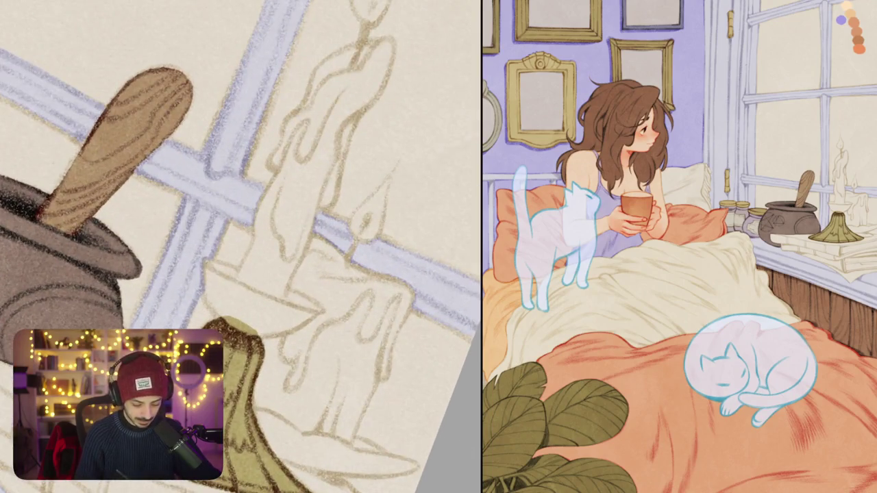
left_click_drag(205, 261, 222, 317)
key("ctrl+z")
mouse_move(205, 260)
left_mouse_down()
mouse_move(209, 299)
mouse_move(225, 319)
left_mouse_up()
left_click_drag(205, 259, 202, 294)
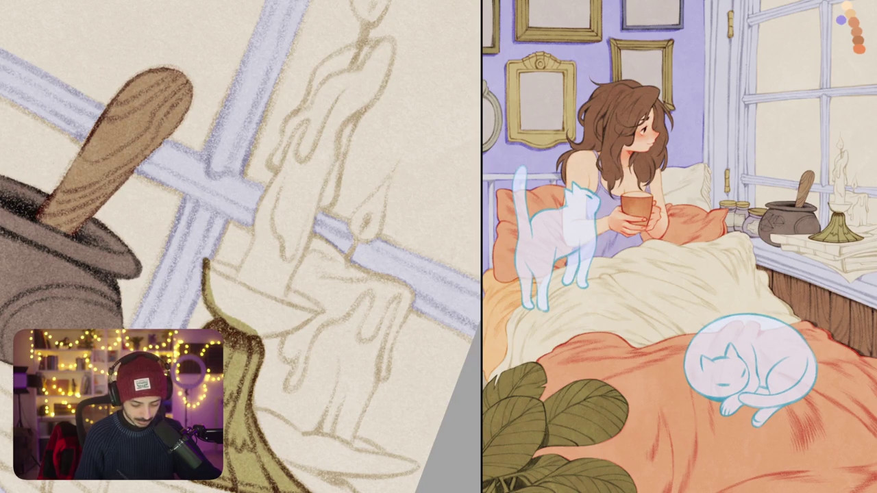
key("ctrl+z")
left_click_drag(205, 258, 204, 294)
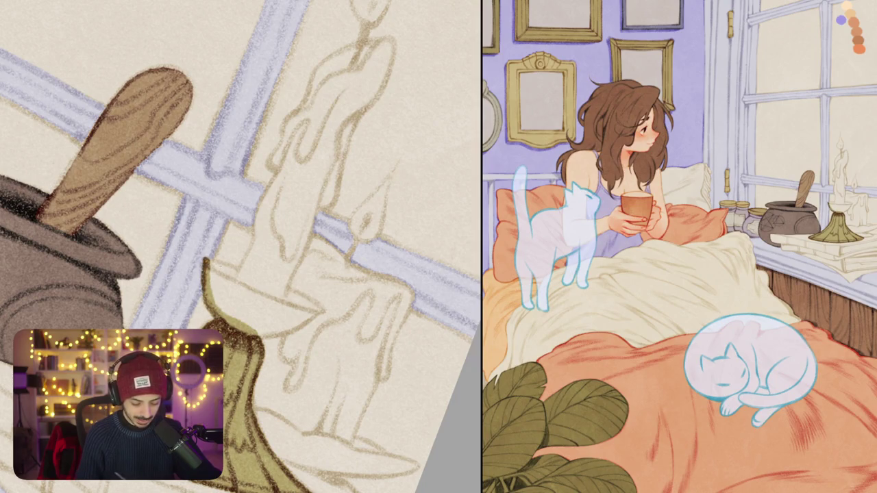
scroll(240, 247, "down", 3)
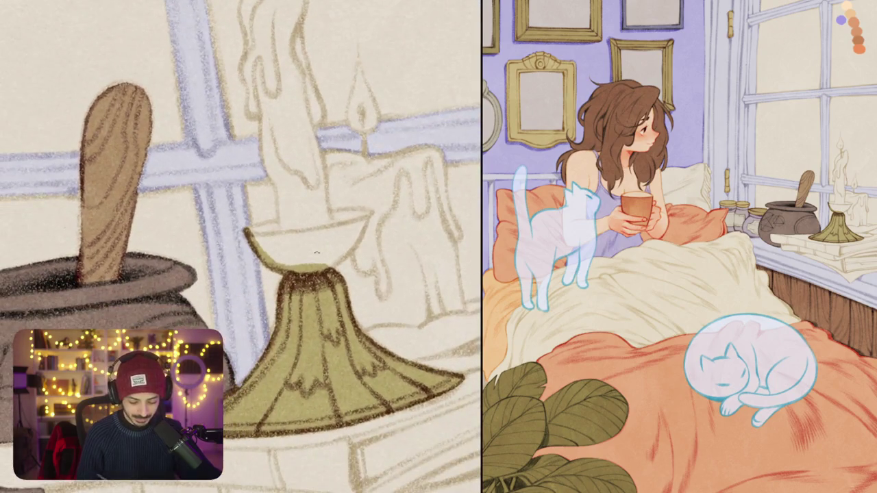
Step: Outline the candle holder's dish rim and fill the dish olive
mouse_move(259, 222)
left_mouse_down()
mouse_move(283, 240)
mouse_move(333, 230)
mouse_move(342, 222)
mouse_move(333, 210)
mouse_move(367, 210)
mouse_move(370, 228)
mouse_move(333, 267)
left_mouse_up()
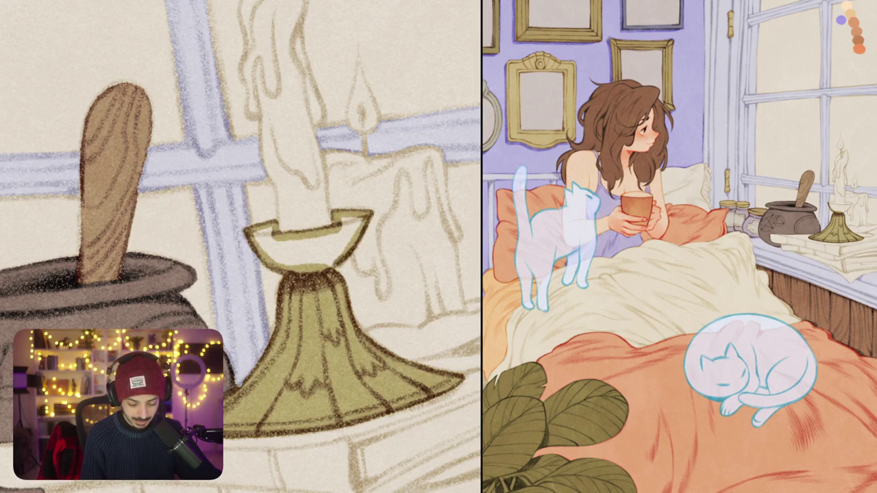
left_click(308, 240)
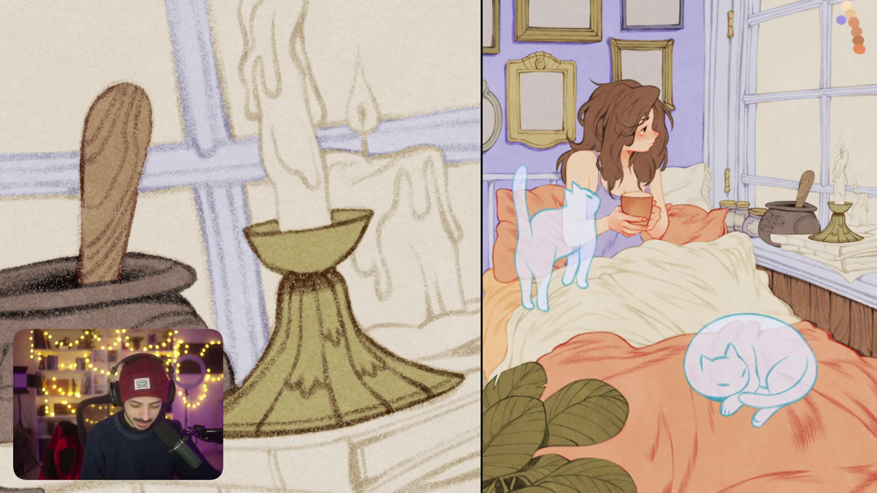
left_click_drag(363, 267, 355, 270)
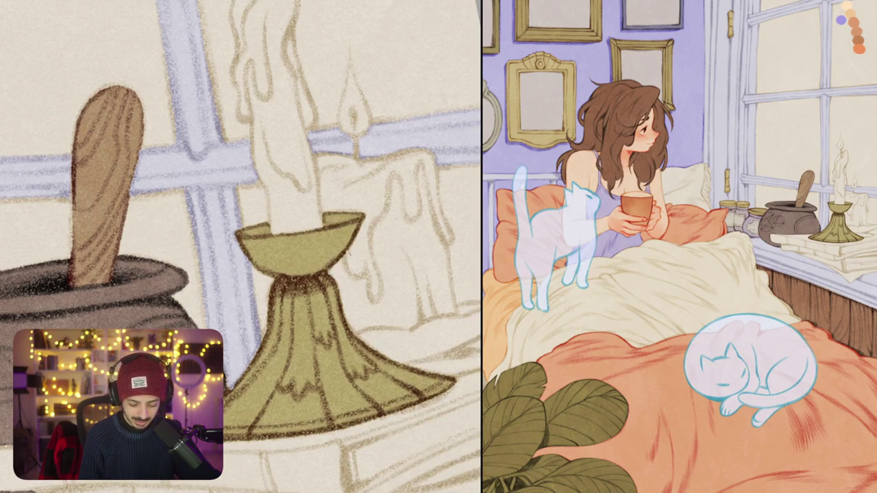
scroll(350, 253, "down", 3)
scroll(363, 287, "up", 3)
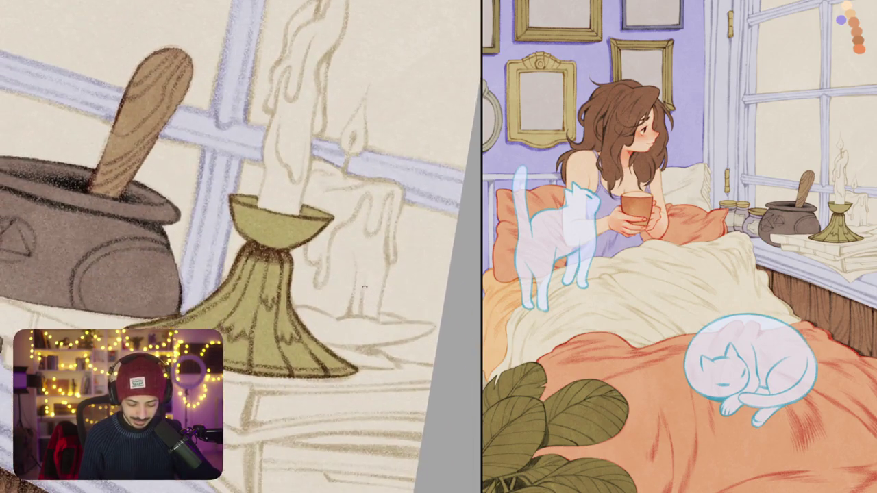
Step: Extend olive along the holder's edge and outline the base's right edge
left_click_drag(364, 287, 375, 261)
left_click_drag(312, 286, 400, 261)
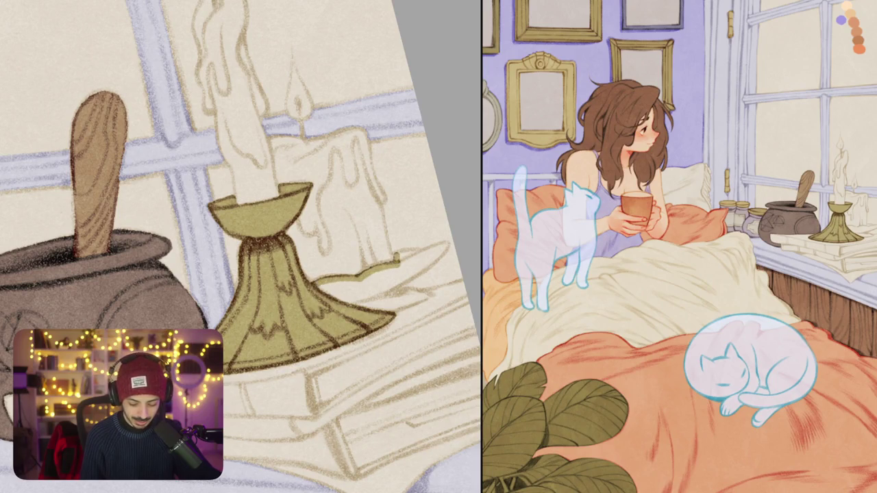
left_click_drag(448, 247, 388, 291)
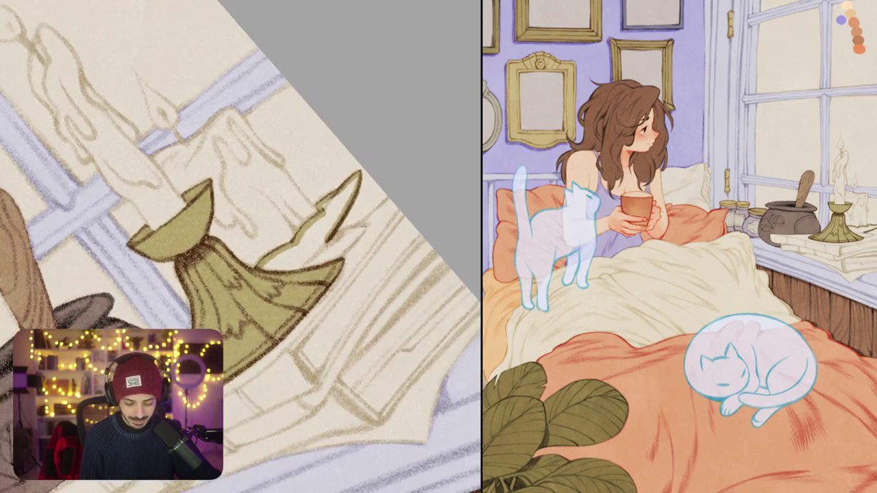
Step: Ink a zigzag notch on the candle holder's right flare and fill it olive
mouse_move(339, 235)
left_mouse_down()
mouse_move(370, 222)
mouse_move(325, 262)
left_mouse_up()
left_click(302, 255)
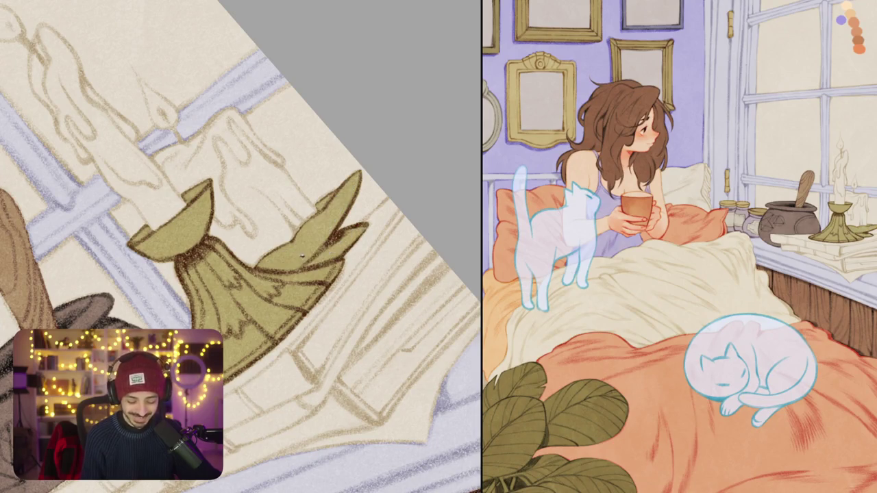
scroll(240, 246, "down", 5)
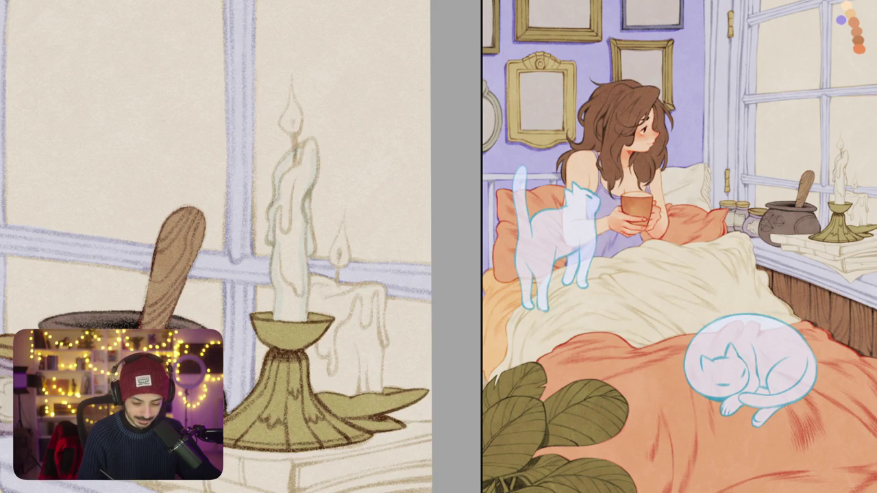
Step: Draw a drip line down the smaller candle and fill it pale grey wax colour
key("ctrl+0")
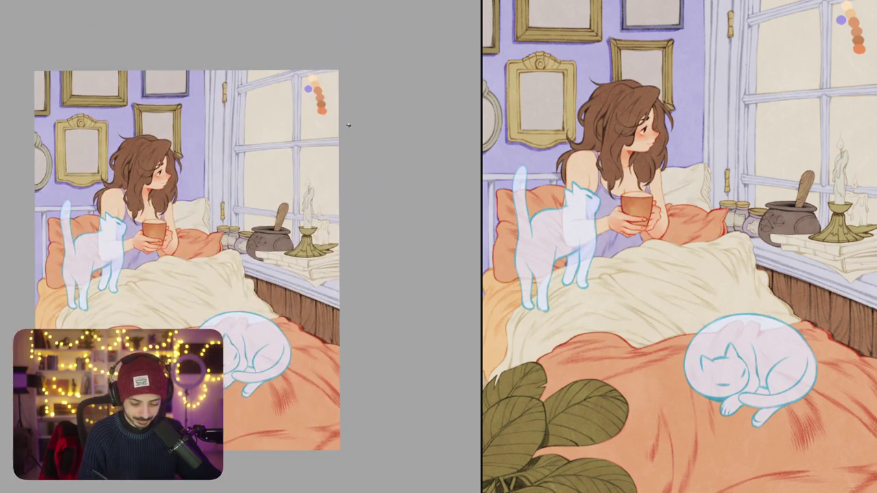
scroll(317, 239, "up", 5)
scroll(312, 226, "up", 2)
scroll(305, 212, "up", 2)
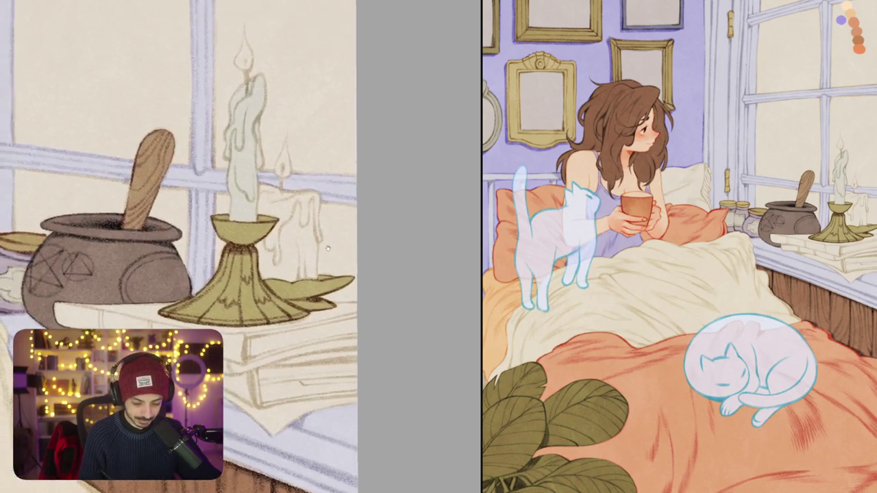
scroll(297, 200, "up", 3)
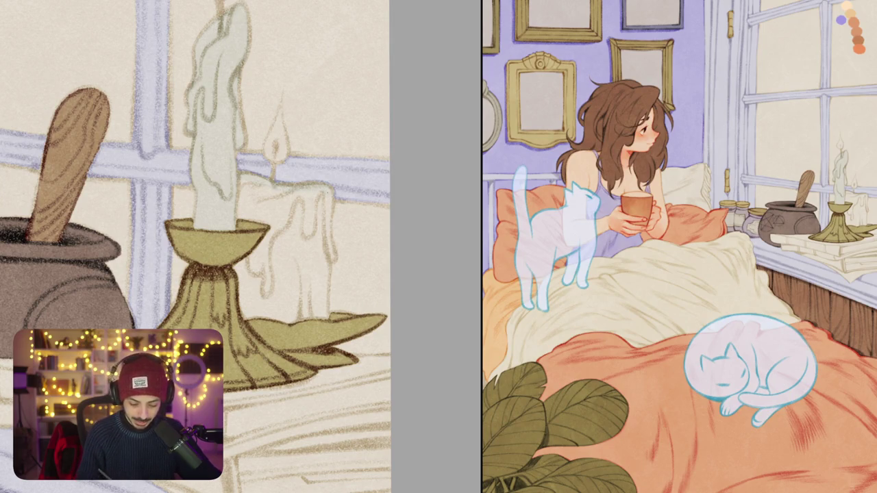
left_click_drag(327, 217, 327, 250)
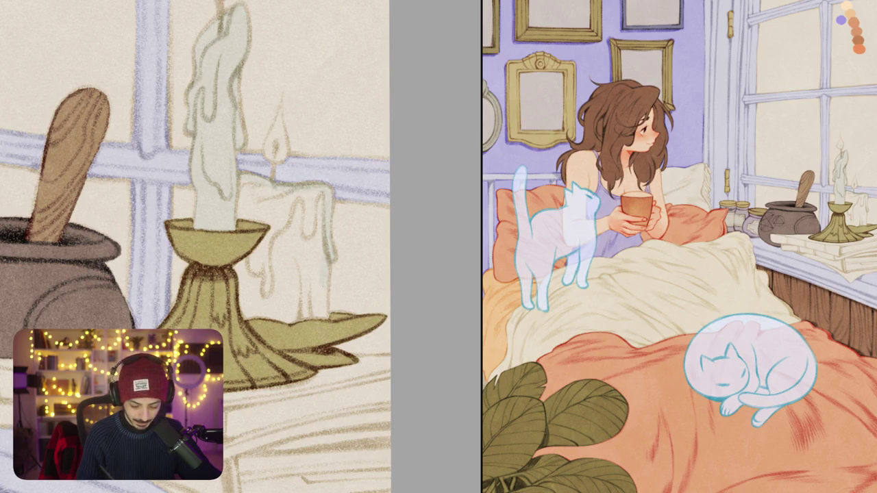
left_click(280, 213)
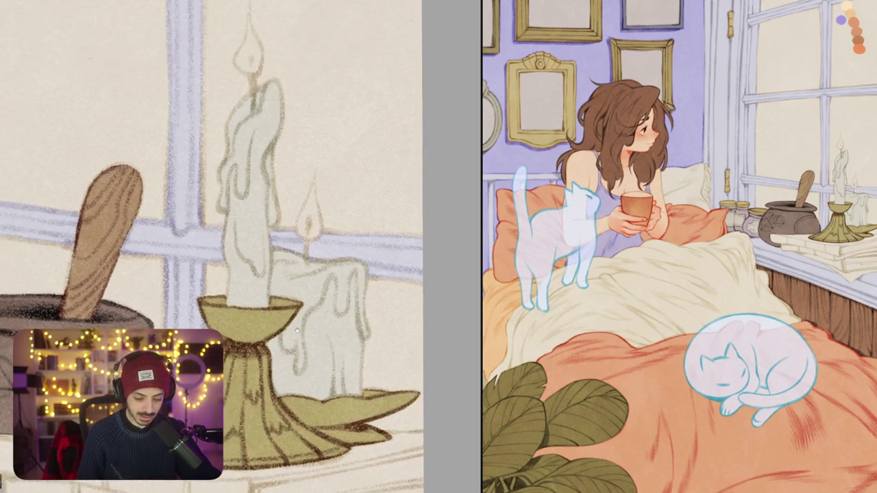
Step: Paint the small and tall candle flames solid orange and add a dark wick under the tall flame
mouse_move(314, 278)
left_mouse_down()
mouse_move(300, 223)
mouse_move(333, 133)
left_mouse_up()
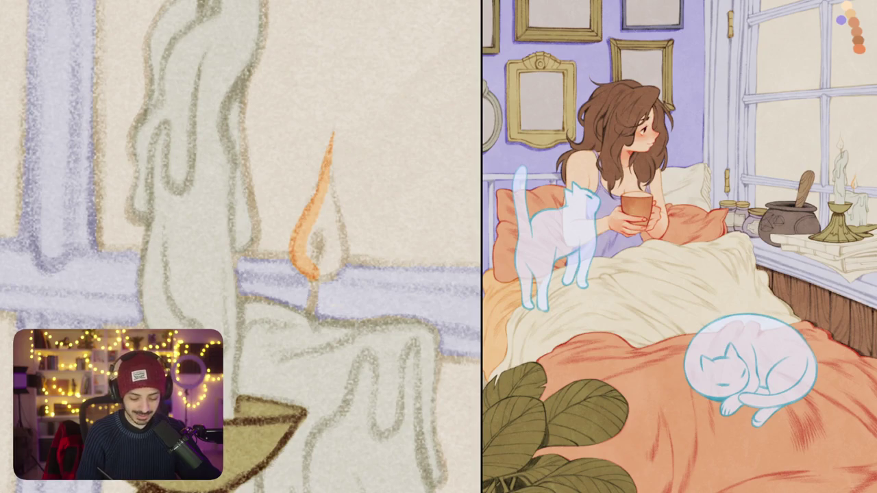
mouse_move(329, 170)
left_mouse_down()
mouse_move(340, 272)
mouse_move(309, 223)
mouse_move(327, 261)
left_mouse_up()
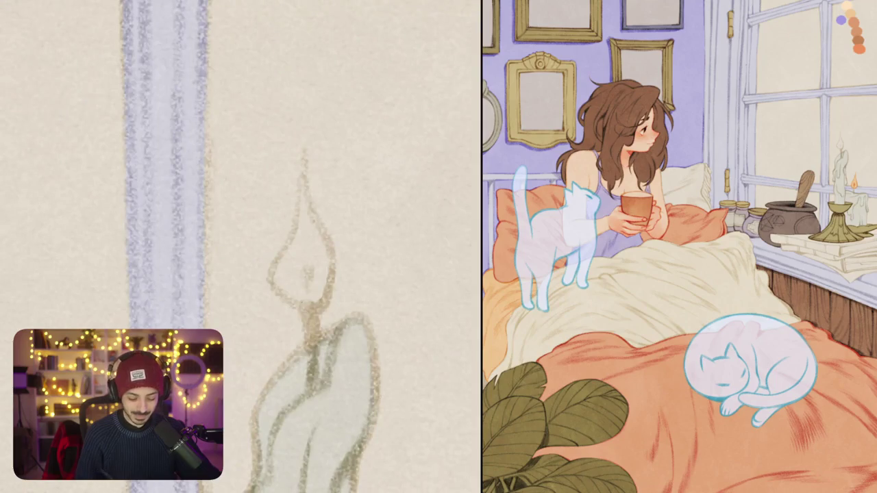
left_click_drag(305, 301, 276, 259)
mouse_move(314, 308)
left_mouse_down()
mouse_move(282, 281)
mouse_move(302, 164)
mouse_move(328, 268)
mouse_move(312, 302)
left_mouse_up()
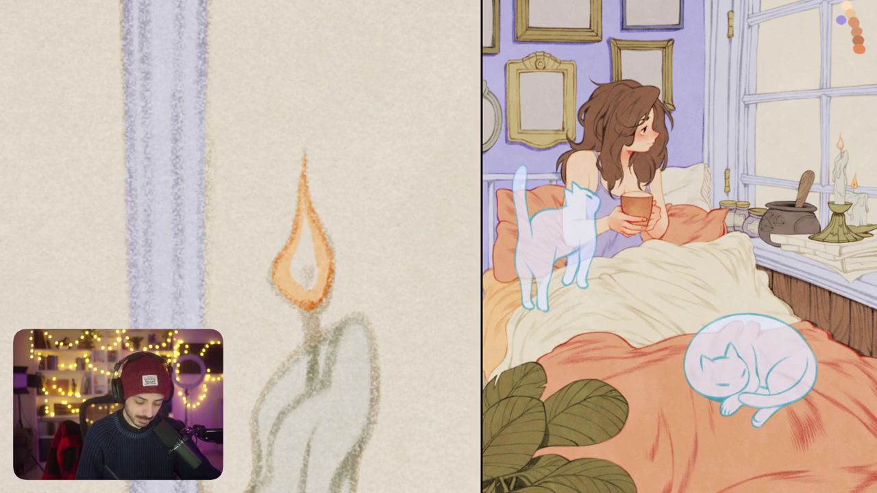
left_click(317, 231)
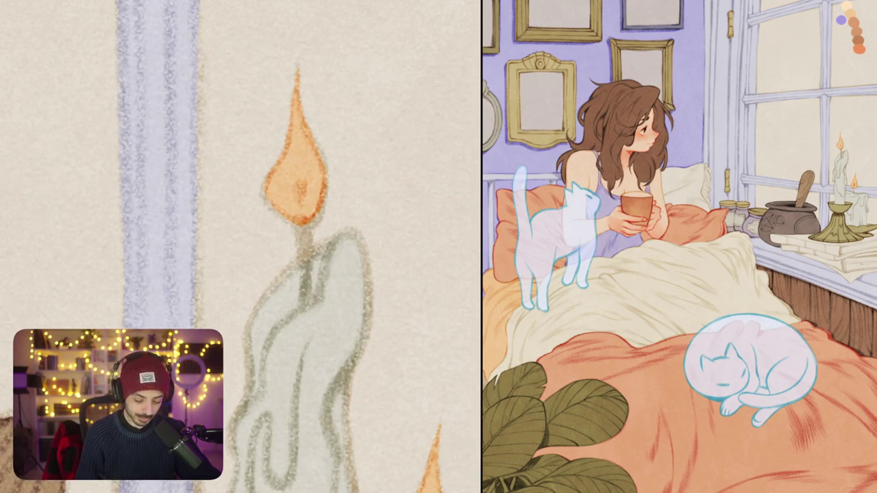
left_click_drag(303, 226, 305, 288)
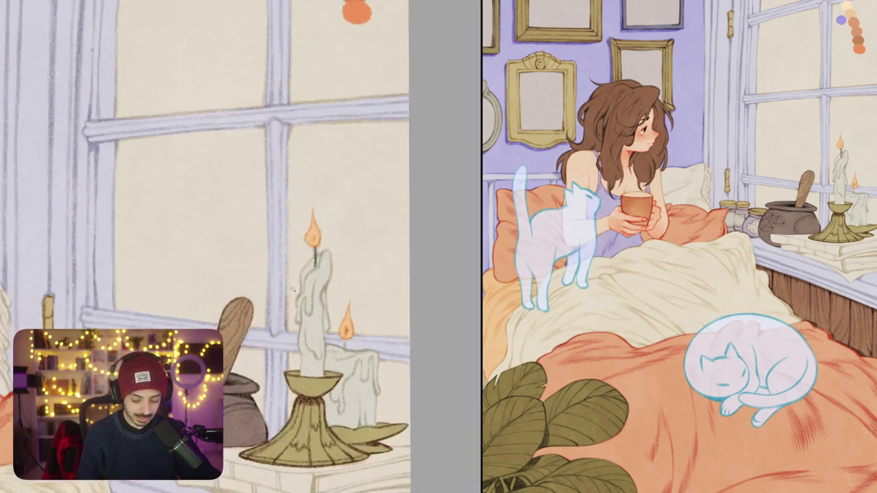
scroll(293, 290, "down", 5)
scroll(332, 315, "up", 5)
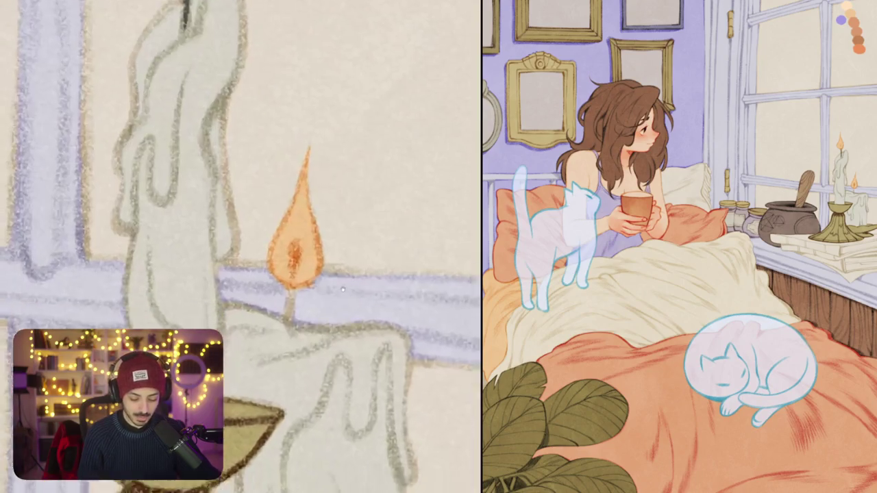
scroll(332, 314, "up", 1)
left_click_drag(298, 234, 299, 278)
scroll(241, 246, "down", 5)
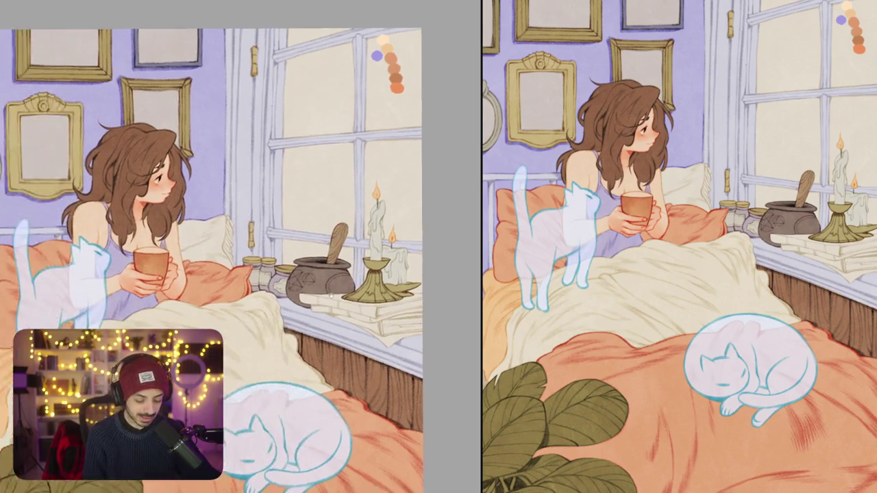
left_click_drag(206, 274, 274, 257)
scroll(343, 263, "up", 5)
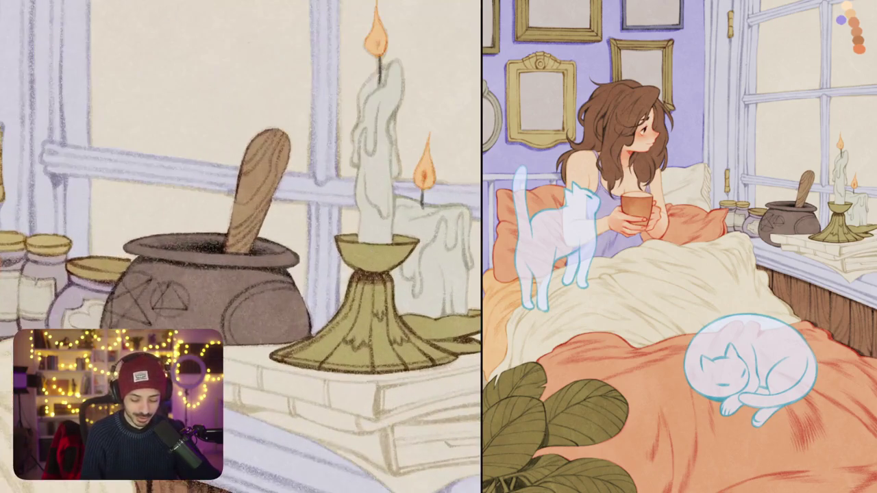
left_click_drag(103, 172, 466, 271)
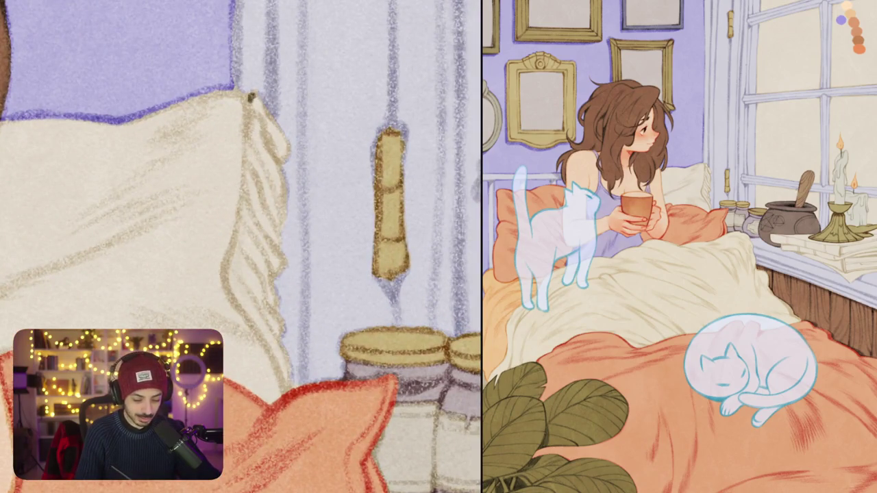
mouse_move(251, 97)
left_mouse_down()
mouse_move(231, 291)
mouse_move(272, 340)
mouse_move(288, 388)
mouse_move(270, 268)
mouse_move(283, 262)
mouse_move(274, 222)
mouse_move(280, 133)
mouse_move(257, 97)
left_mouse_up()
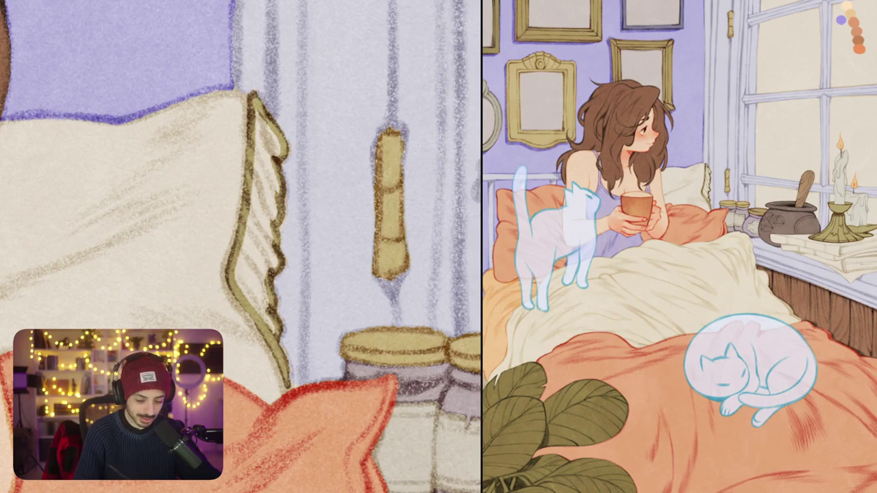
scroll(240, 247, "down", 5)
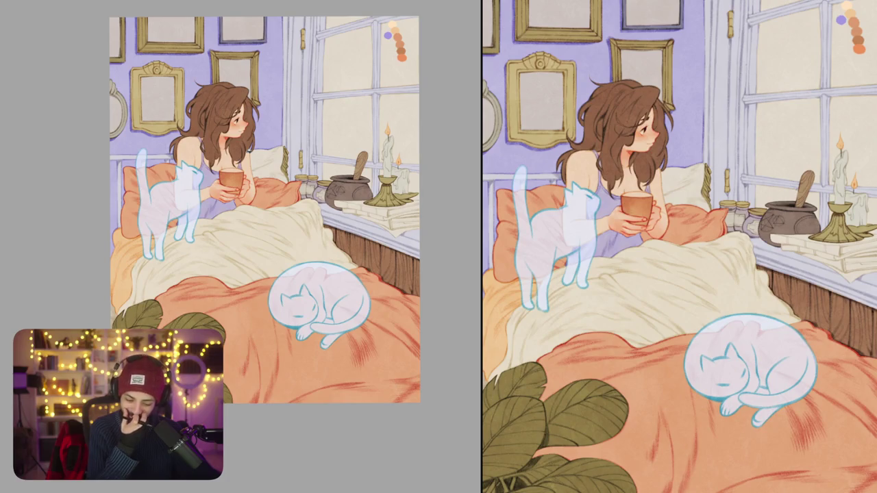
scroll(320, 328, "up", 5)
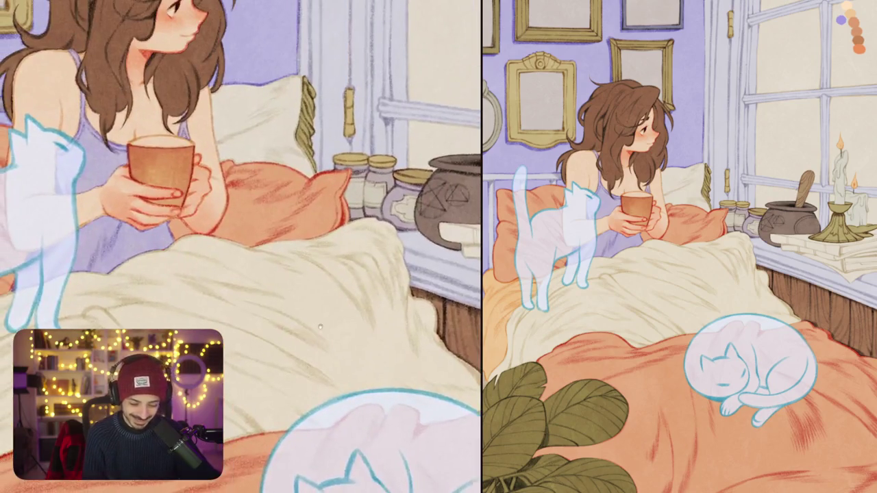
scroll(319, 328, "up", 2)
scroll(354, 304, "up", 2)
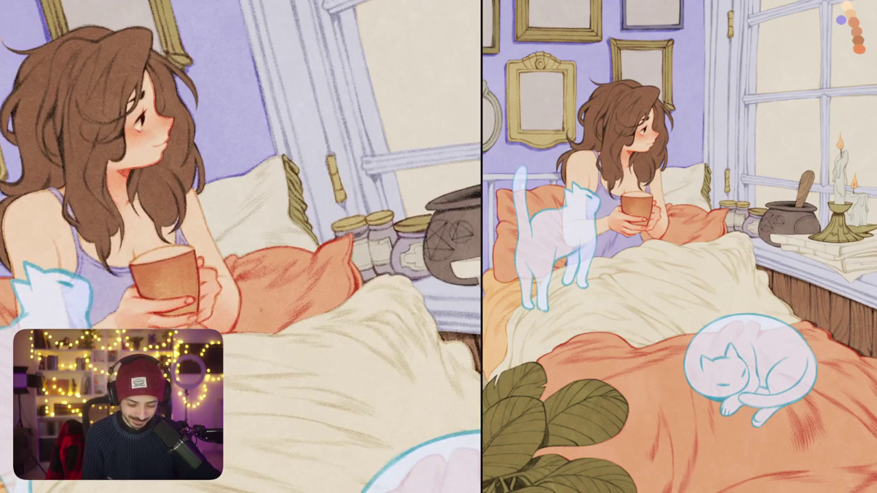
scroll(267, 315, "down", 5)
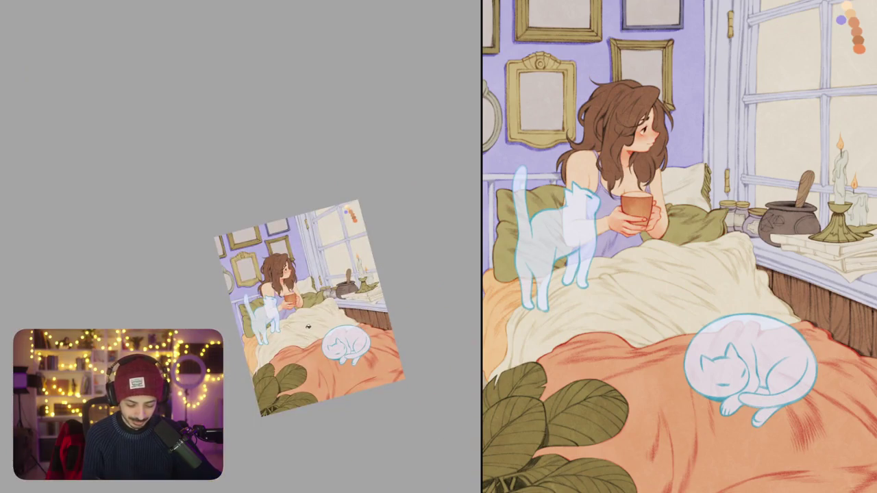
key("ctrl+z")
scroll(310, 282, "up", 3)
scroll(310, 282, "up", 2)
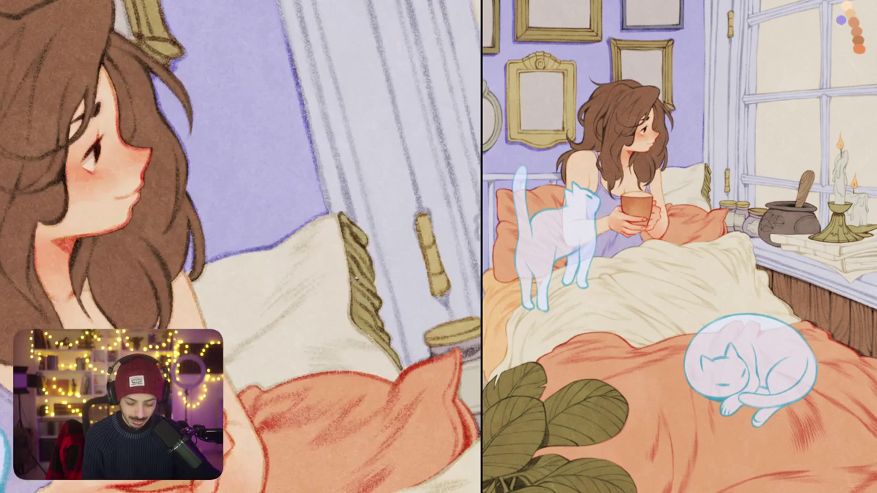
scroll(356, 278, "up", 2)
scroll(347, 304, "down", 5)
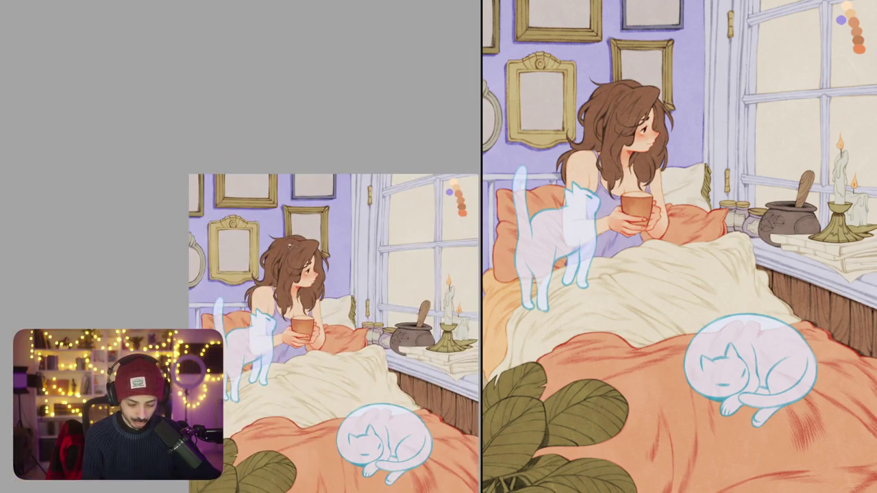
scroll(356, 296, "up", 5)
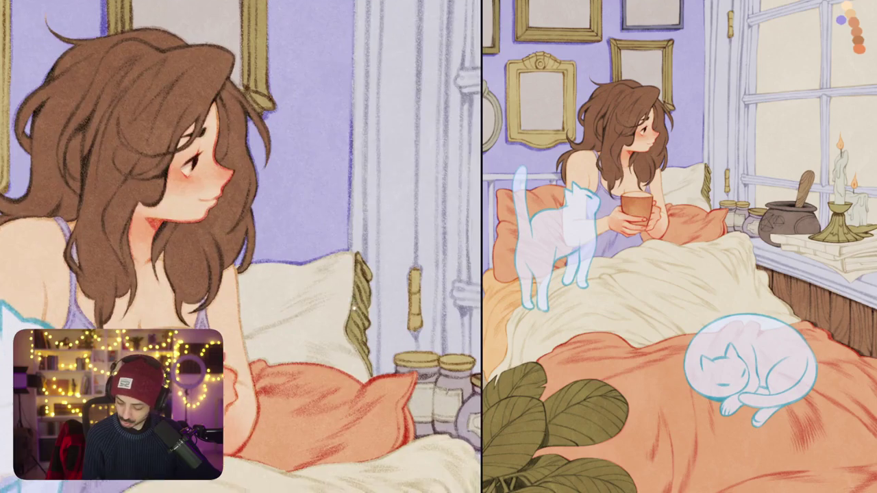
scroll(358, 301, "up", 1)
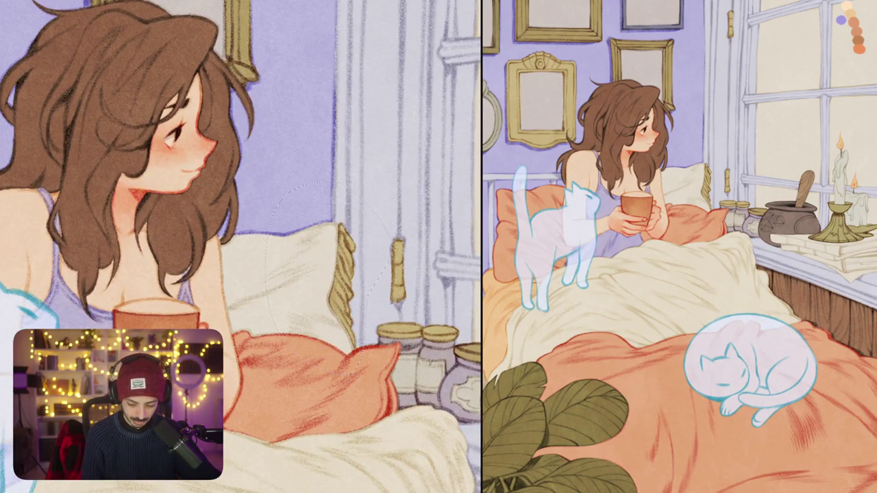
left_click(330, 259)
left_click(406, 261)
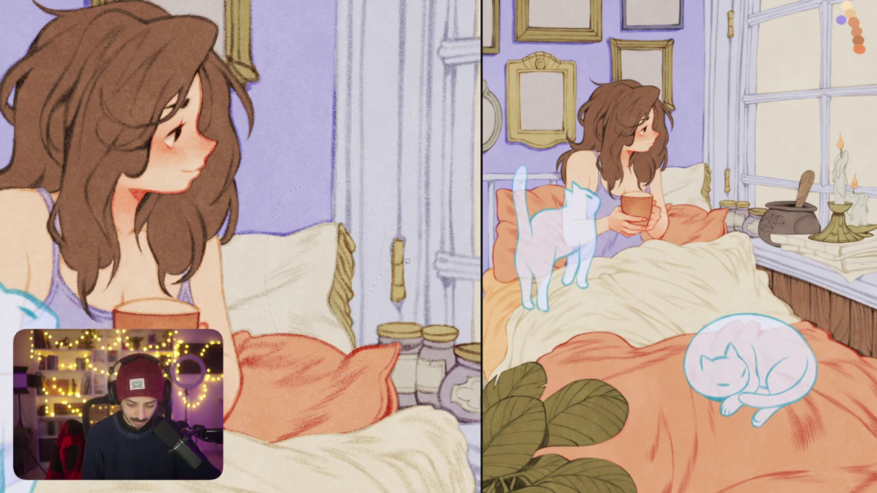
scroll(402, 271, "down", 3)
scroll(401, 272, "down", 2)
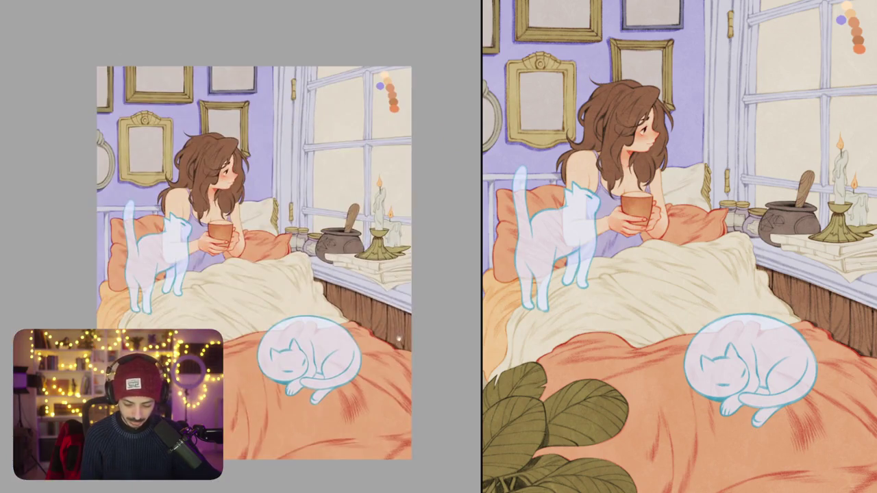
Step: Trace purple edge lines along the pot's base and the candle holder
mouse_move(406, 300)
left_mouse_down()
mouse_move(383, 338)
mouse_move(423, 276)
mouse_move(400, 287)
mouse_move(422, 310)
mouse_move(407, 321)
mouse_move(383, 288)
left_mouse_up()
scroll(264, 276, "up", 5)
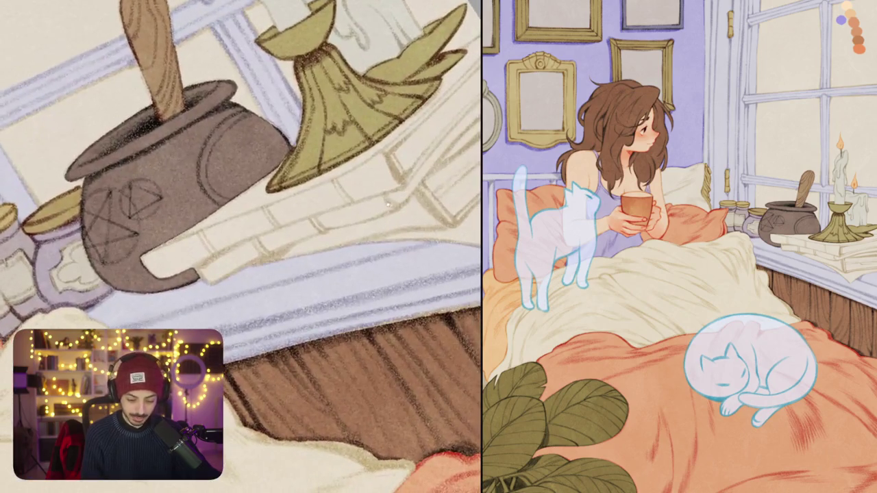
scroll(287, 241, "up", 2)
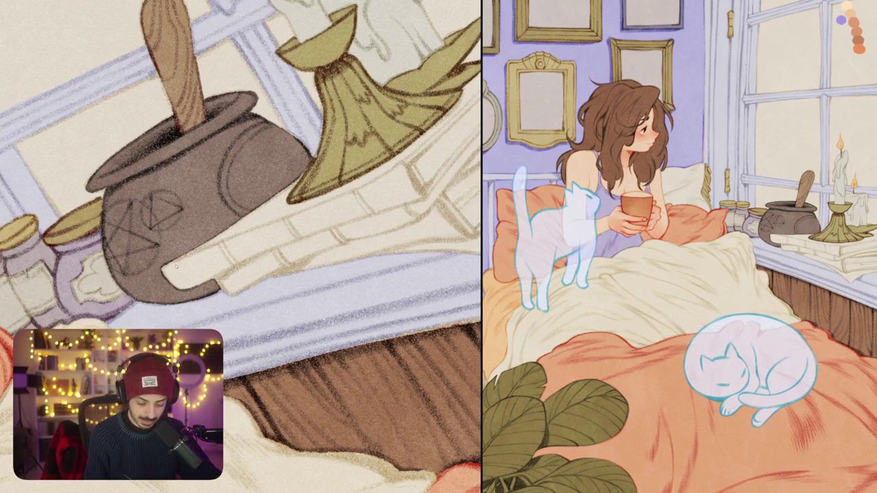
left_click_drag(165, 265, 226, 234)
scroll(229, 234, "down", 1)
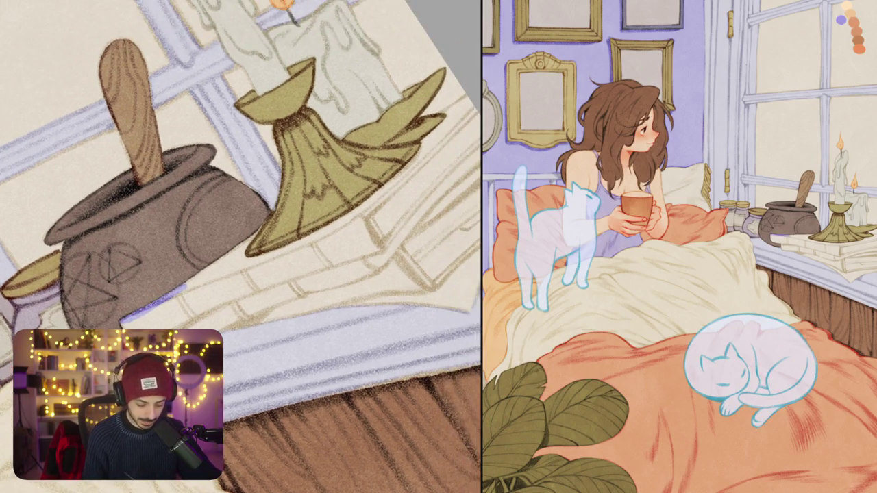
scroll(268, 232, "up", 2)
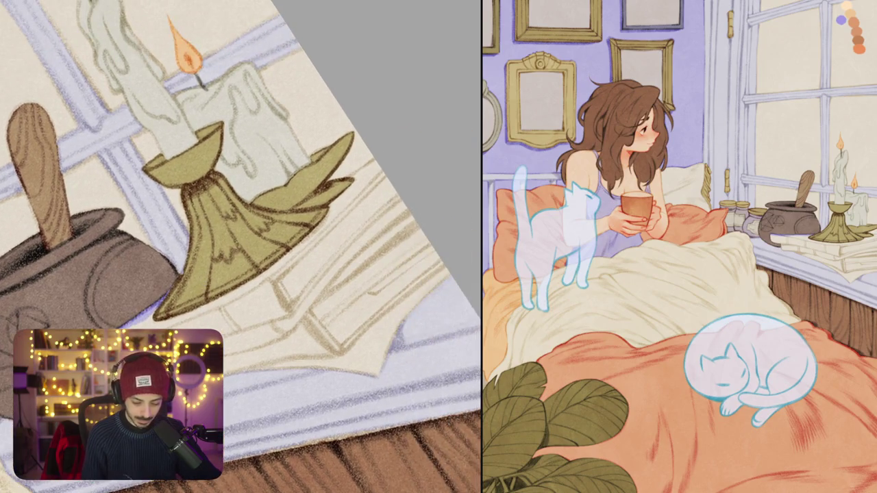
left_click_drag(352, 185, 375, 160)
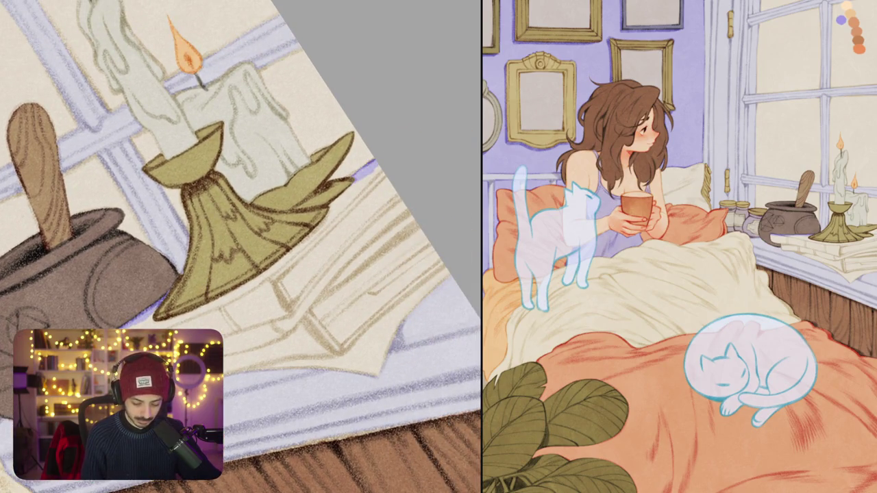
Step: Extend the purple edge under the pot, along the sill ledge and the top book's edge
scroll(241, 247, "down", 2)
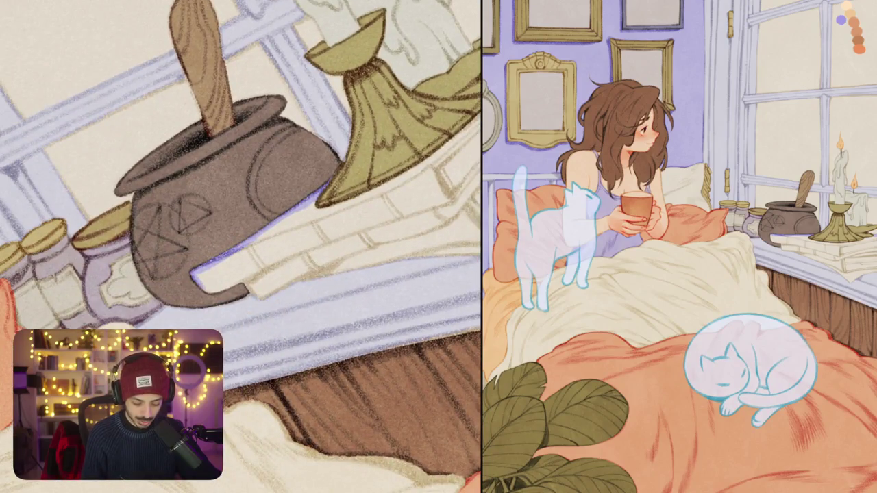
left_click_drag(214, 292, 347, 230)
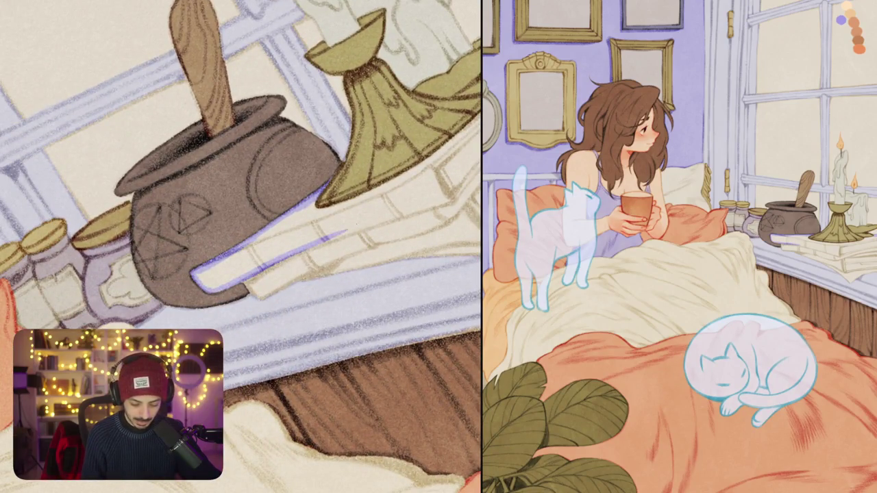
scroll(242, 246, "down", 1)
left_click_drag(241, 274, 401, 213)
scroll(268, 289, "down", 1)
scroll(268, 289, "down", 1)
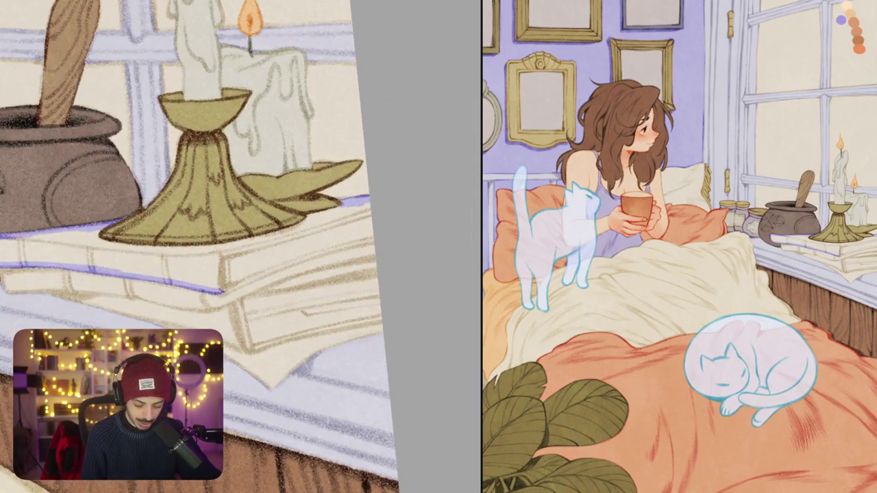
left_click_drag(223, 292, 374, 238)
Step: Fill the top book cover under the candle holder with solid lavender purple
scroll(239, 247, "down", 1)
scroll(239, 247, "down", 1)
scroll(240, 247, "down", 1)
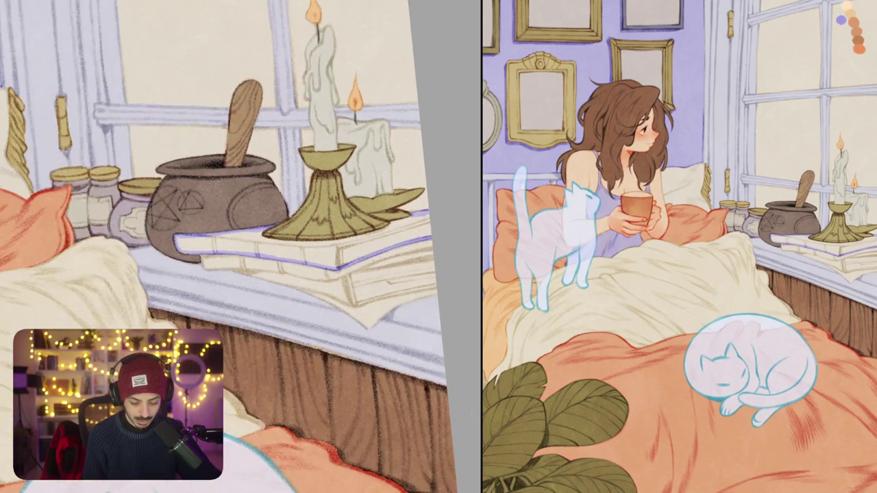
left_click(353, 243)
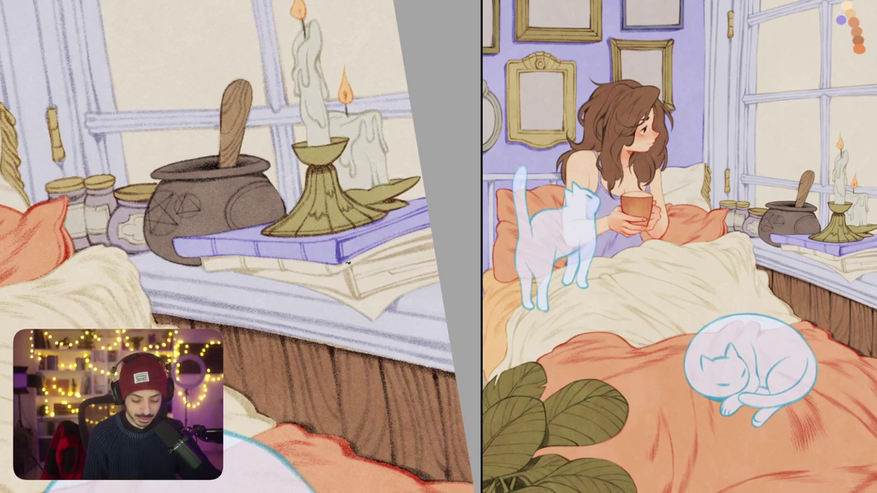
left_click_drag(355, 256, 313, 245)
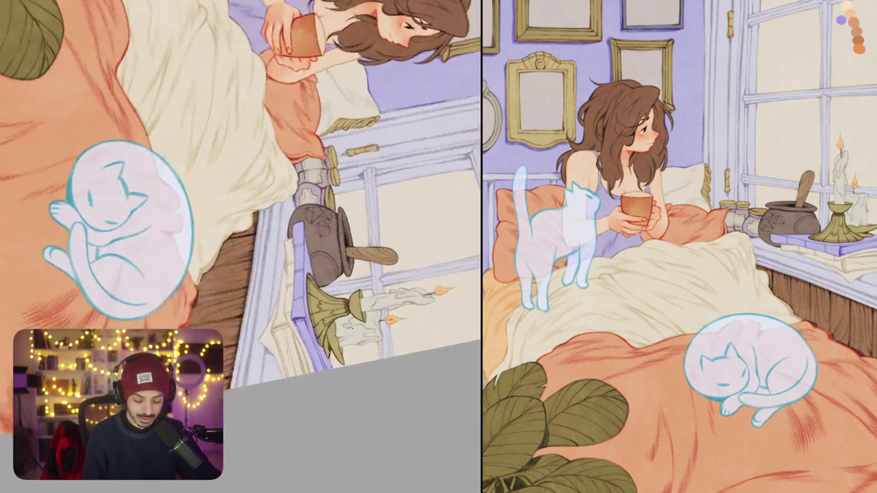
scroll(311, 246, "up", 2)
scroll(322, 226, "up", 2)
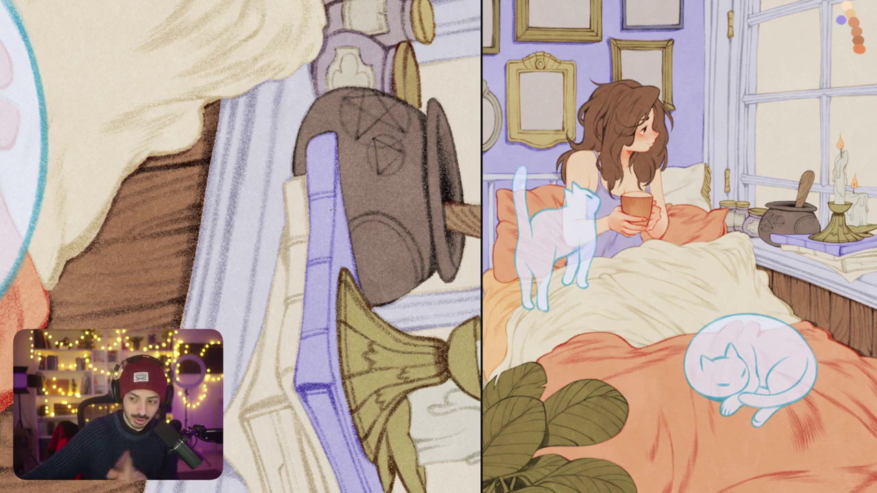
scroll(241, 247, "down", 1)
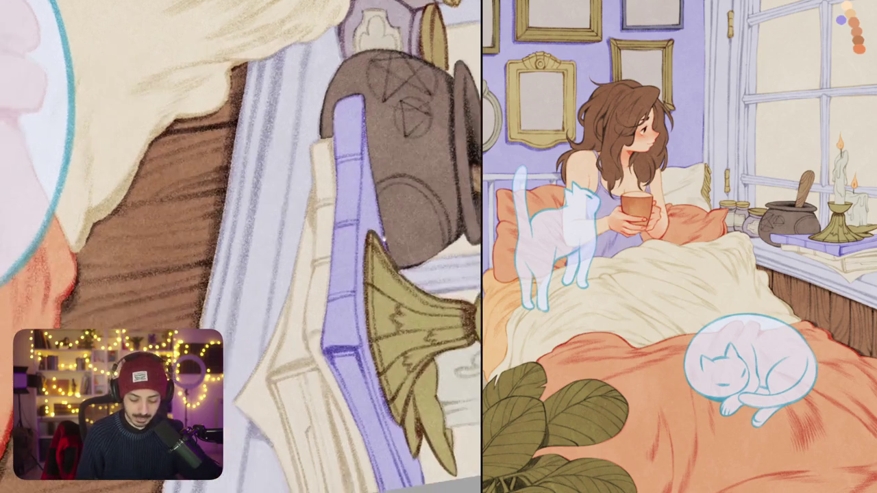
scroll(370, 277, "down", 2)
left_click_drag(370, 277, 452, 330)
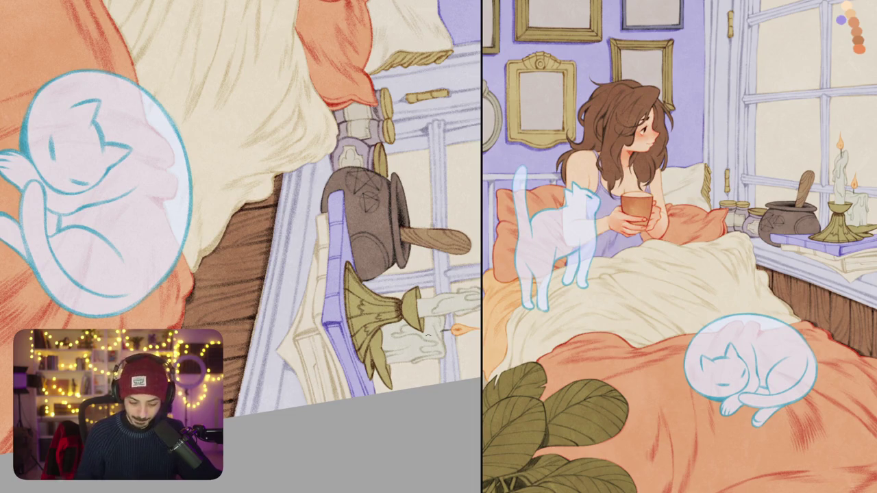
scroll(338, 244, "up", 2)
scroll(338, 244, "up", 2)
scroll(241, 246, "down", 2)
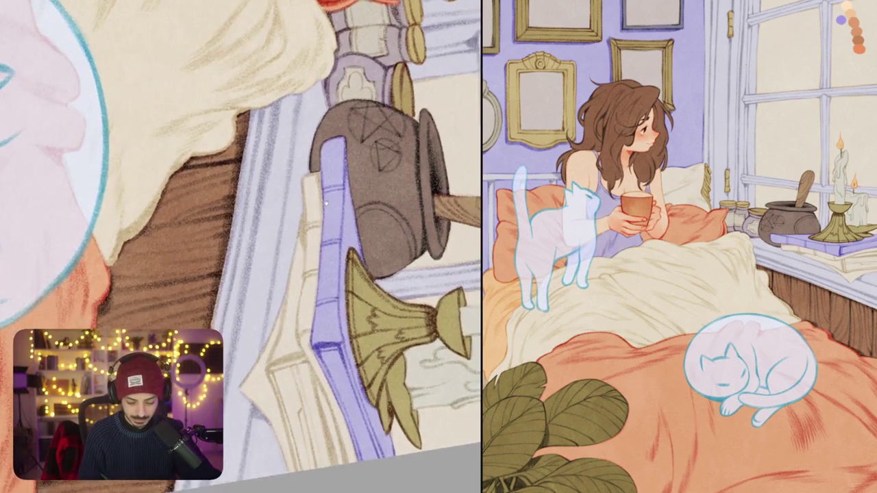
scroll(241, 246, "down", 1)
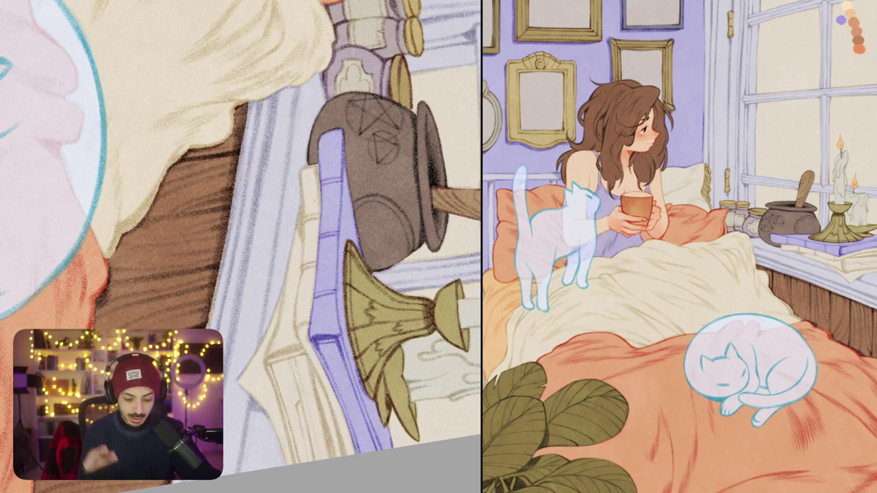
scroll(310, 237, "right", 2)
scroll(311, 237, "right", 2)
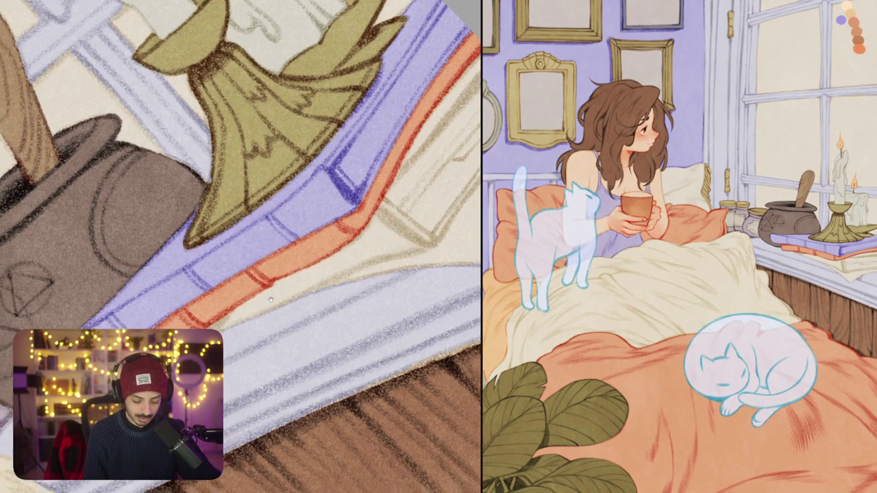
Step: Brush a soft brown shadow beneath the orange book's edge onto the cream pages
mouse_move(209, 327)
left_mouse_down()
mouse_move(338, 258)
mouse_move(390, 200)
mouse_move(339, 254)
mouse_move(243, 301)
left_mouse_up()
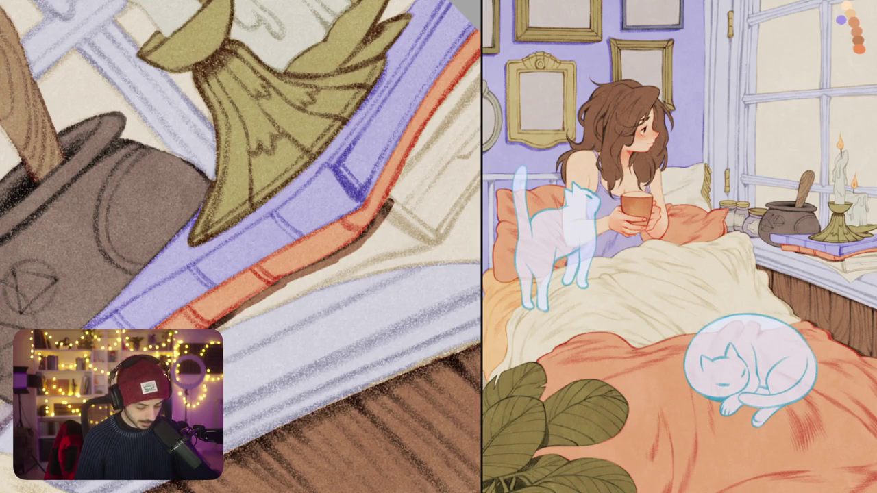
Step: Deepen the brown shadow under the orange book and outline the page edge in dark brown
mouse_move(280, 291)
left_mouse_down()
mouse_move(215, 331)
mouse_move(320, 284)
left_mouse_up()
left_click_drag(274, 205, 249, 216)
mouse_move(274, 301)
left_mouse_down()
mouse_move(335, 271)
mouse_move(309, 283)
left_mouse_up()
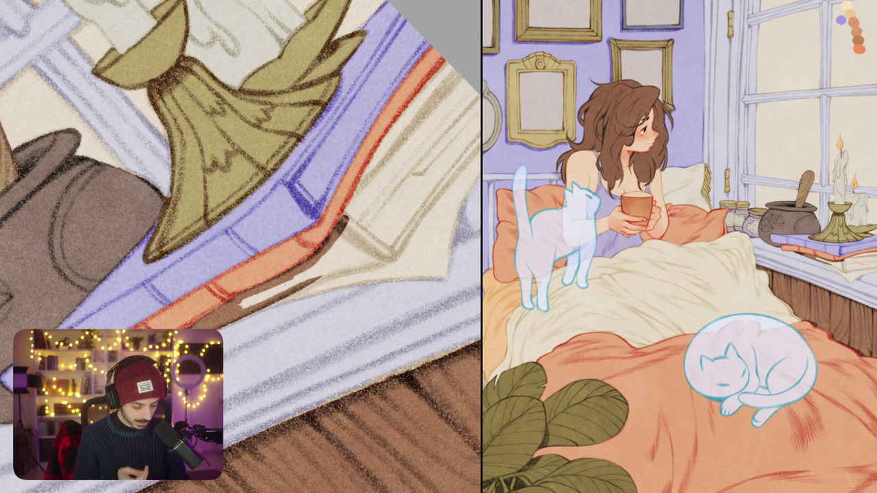
left_click_drag(301, 285, 388, 258)
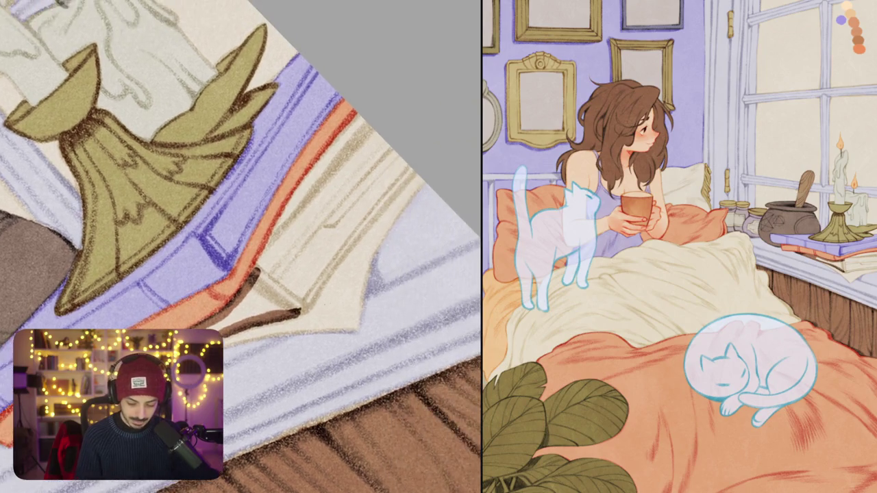
left_click_drag(272, 325, 389, 246)
left_click_drag(331, 279, 430, 215)
mouse_move(254, 316)
left_mouse_down()
mouse_move(353, 229)
mouse_move(411, 195)
left_mouse_up()
scroll(239, 246, "down", 5)
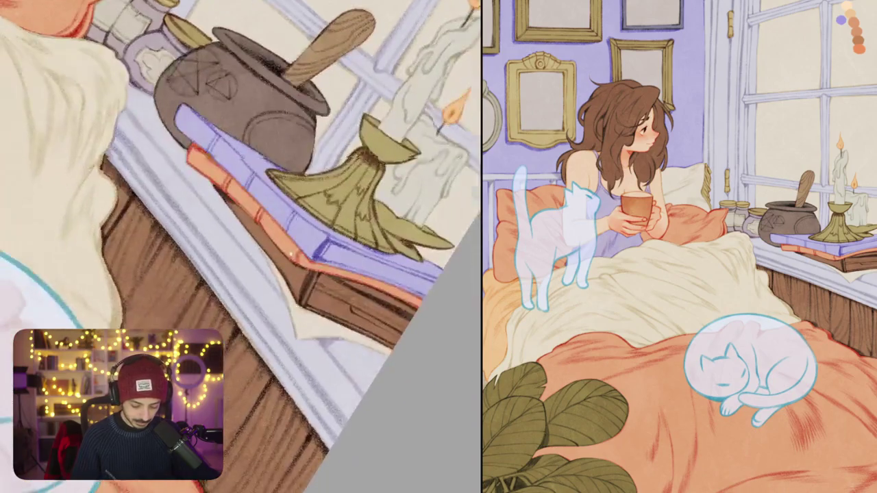
scroll(240, 247, "down", 5)
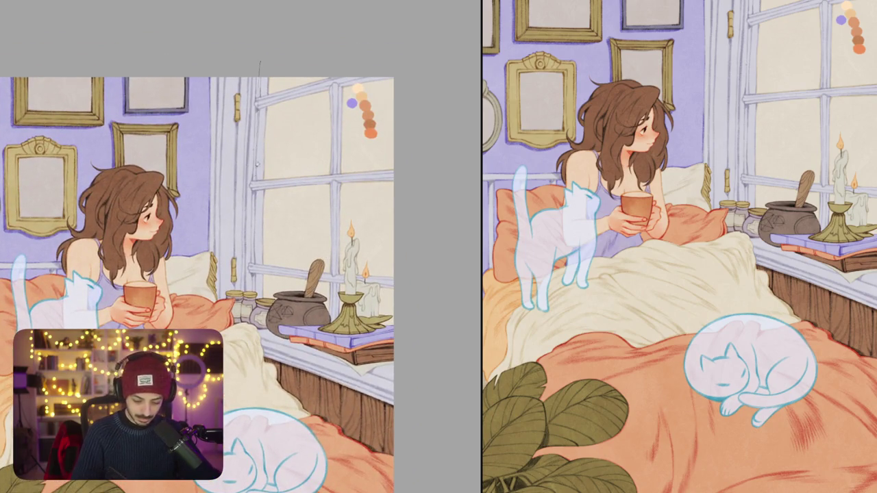
left_click_drag(271, 315, 296, 48)
left_click_drag(259, 71, 280, 46)
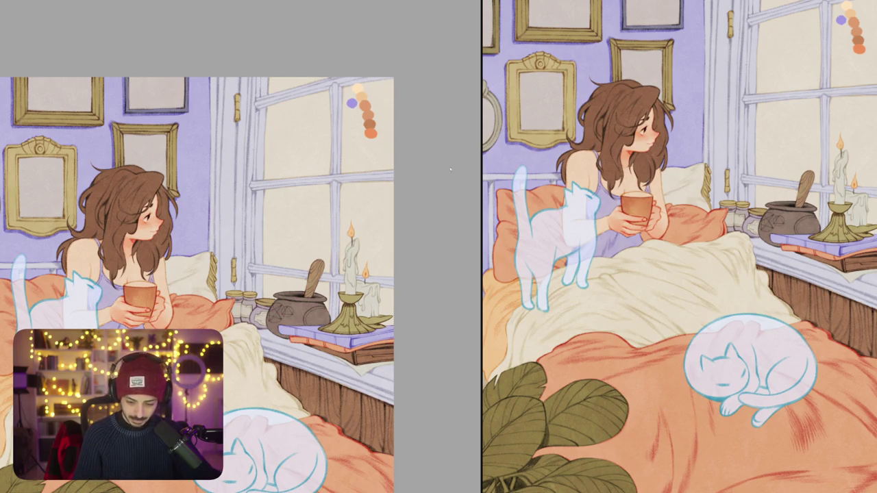
key("Delete")
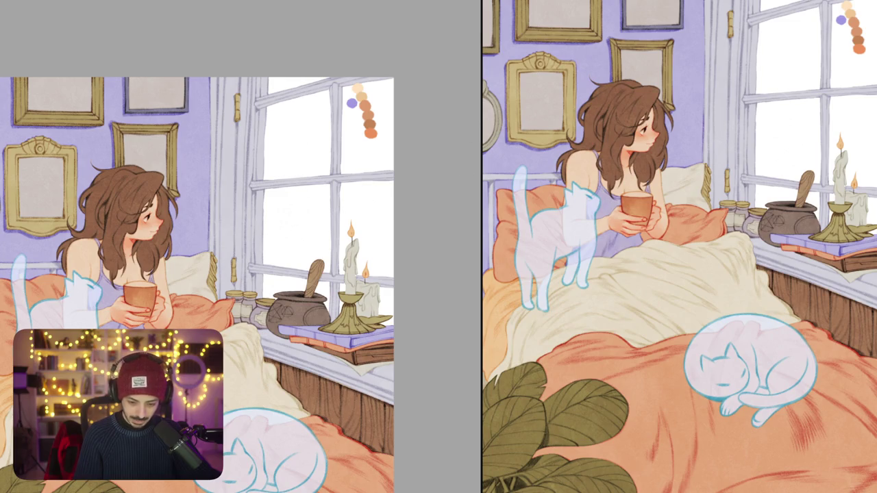
key("ctrl+z")
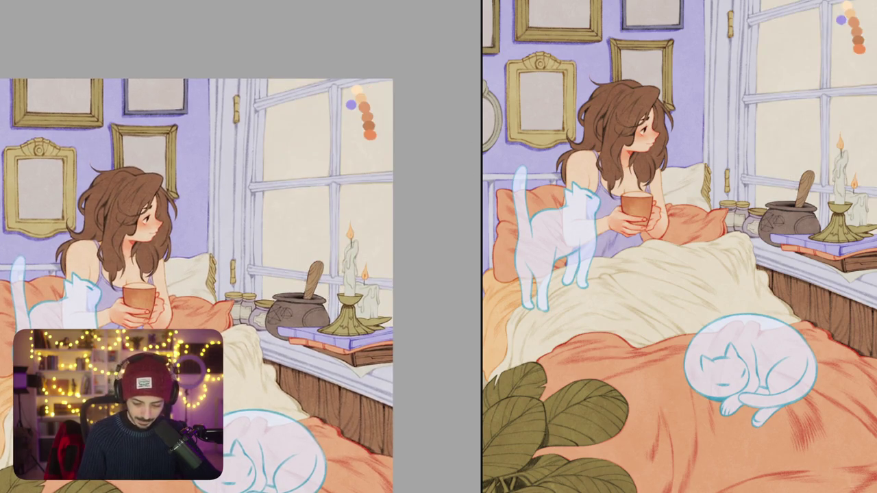
scroll(377, 251, "up", 5)
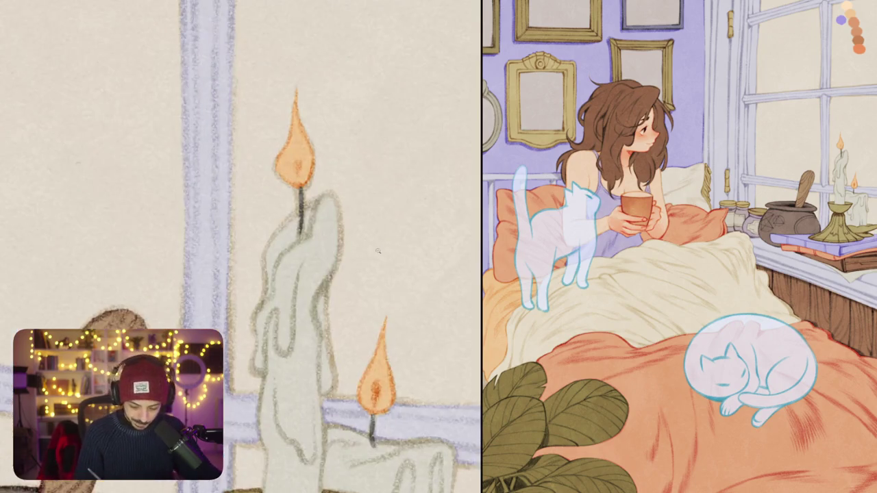
scroll(377, 252, "down", 5)
scroll(377, 251, "up", 3)
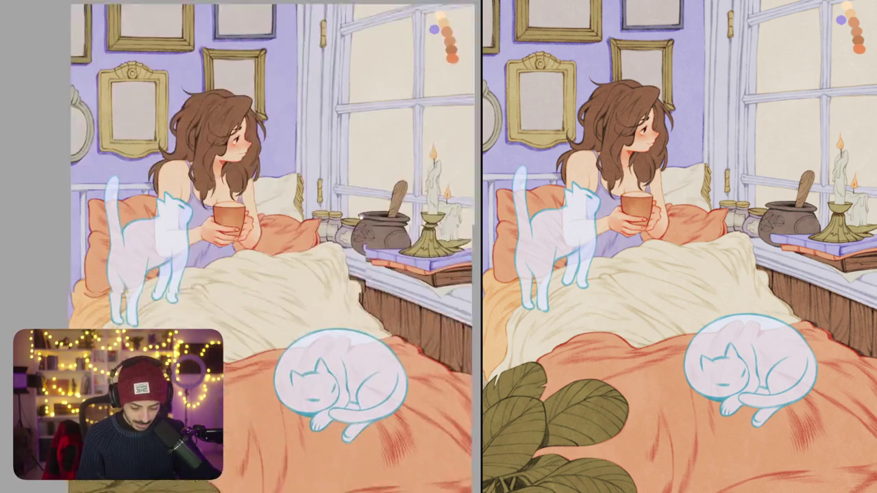
scroll(409, 185, "down", 2)
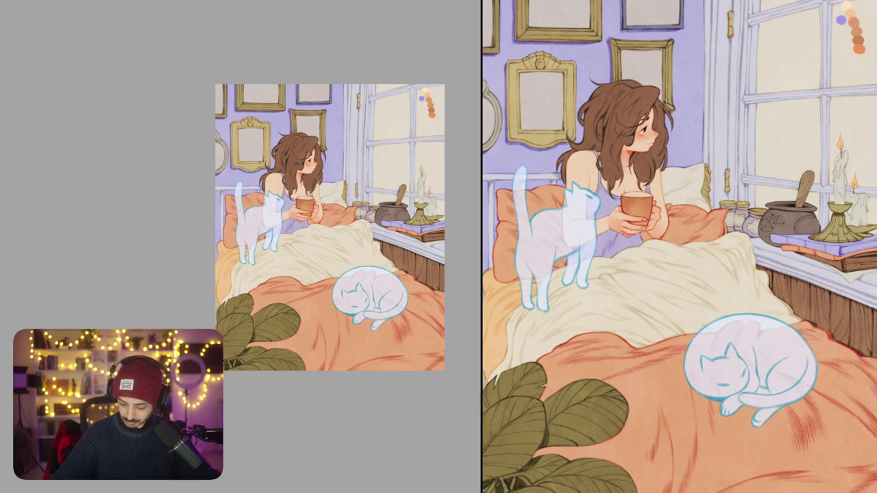
scroll(422, 298, "up", 2)
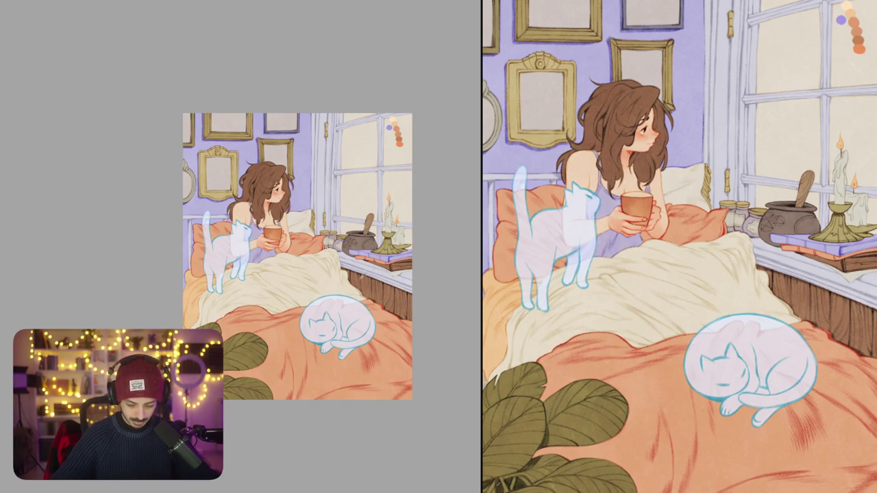
Step: Draw a dark stroke along the bed's left edge
scroll(253, 291, "up", 4)
scroll(254, 291, "up", 3)
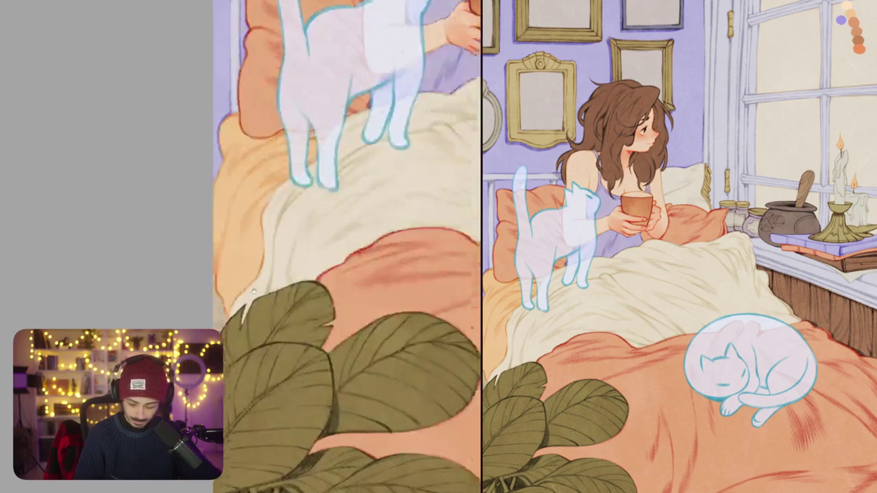
left_click_drag(253, 291, 295, 247)
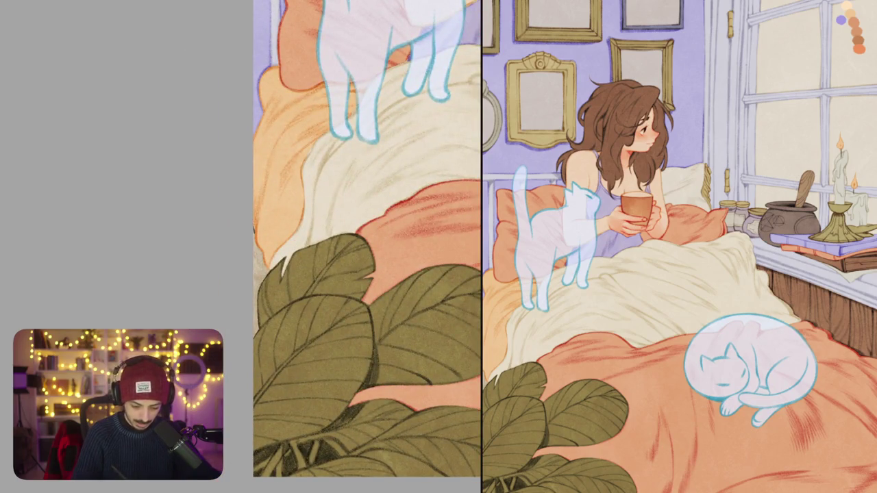
mouse_move(255, 229)
left_mouse_down()
mouse_move(265, 299)
mouse_move(256, 329)
left_mouse_up()
scroll(366, 240, "down", 5)
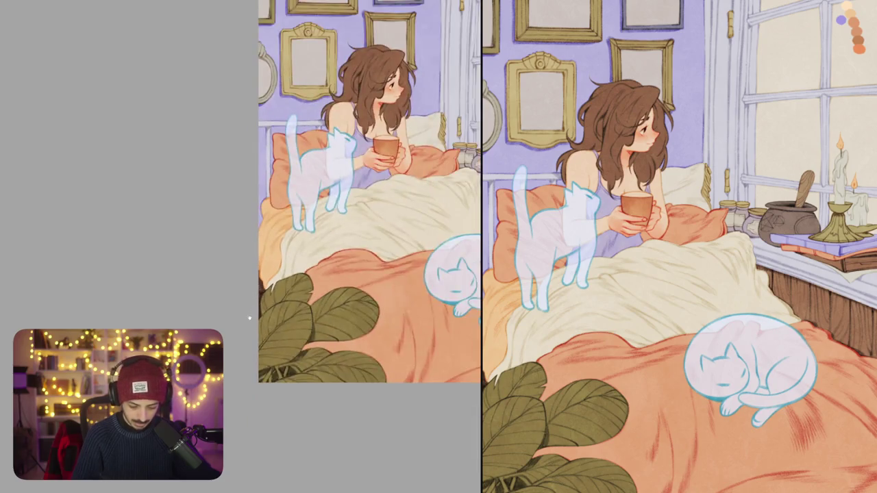
mouse_move(342, 240)
left_mouse_down()
mouse_move(205, 171)
mouse_move(343, 274)
mouse_move(304, 302)
left_mouse_up()
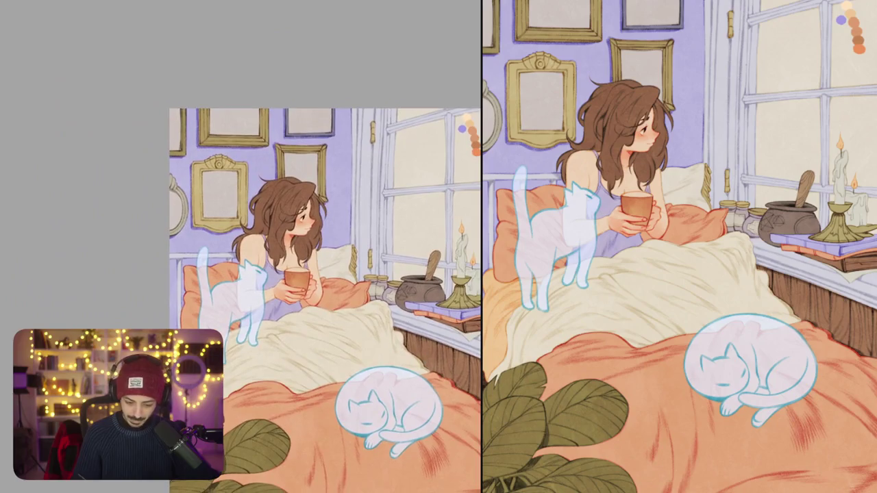
Step: Shade the pillow beside the girl's hair in darker orange, redrawing undone strokes
scroll(274, 205, "up", 5)
scroll(396, 283, "down", 3)
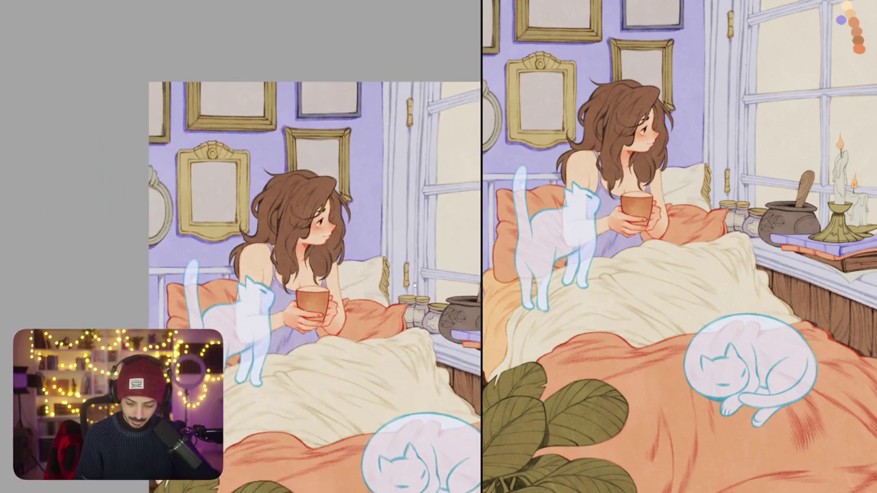
left_click_drag(395, 284, 383, 245)
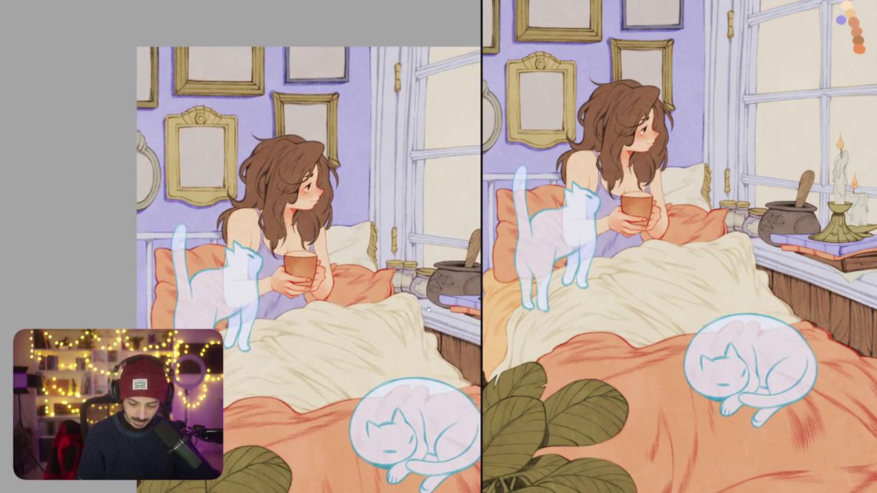
left_click_drag(428, 310, 404, 309)
mouse_move(451, 331)
left_mouse_down()
mouse_move(380, 289)
mouse_move(403, 258)
mouse_move(466, 264)
left_mouse_up()
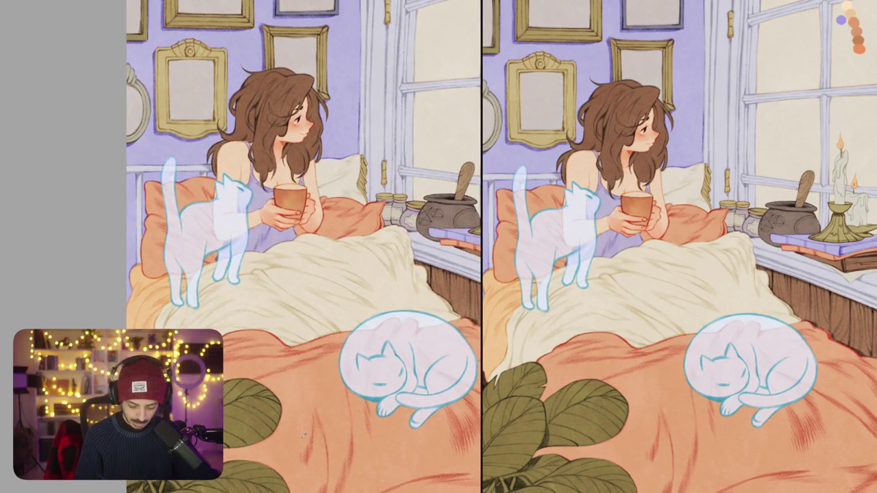
scroll(310, 413, "up", 3)
scroll(310, 413, "up", 3)
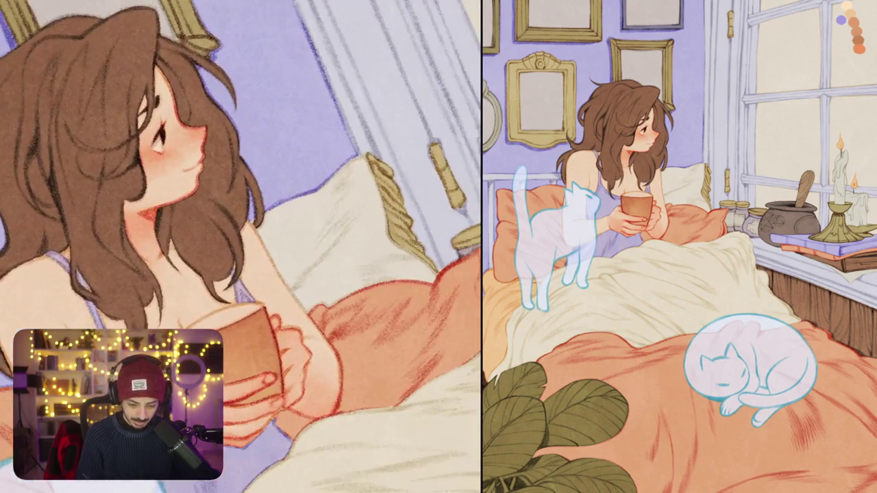
key("ctrl+z")
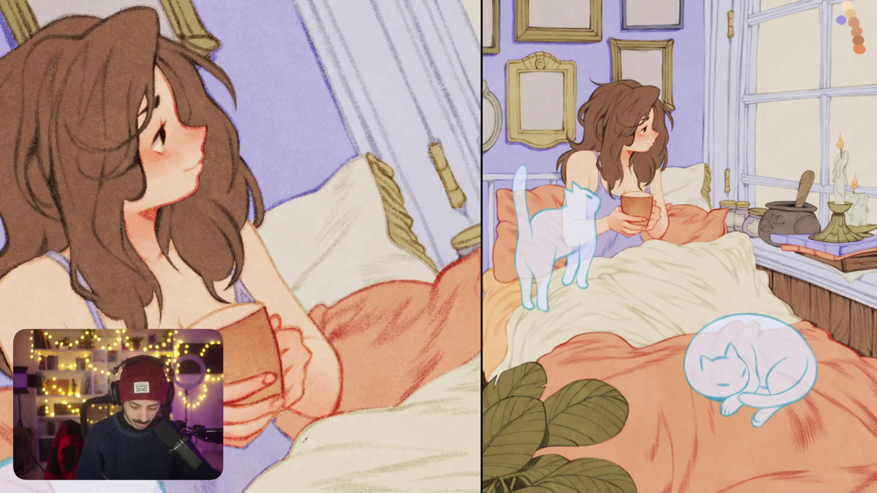
left_click_drag(259, 226, 324, 191)
key("ctrl+z")
mouse_move(262, 228)
left_mouse_down()
mouse_move(369, 156)
mouse_move(385, 235)
left_mouse_up()
left_click_drag(378, 191, 389, 246)
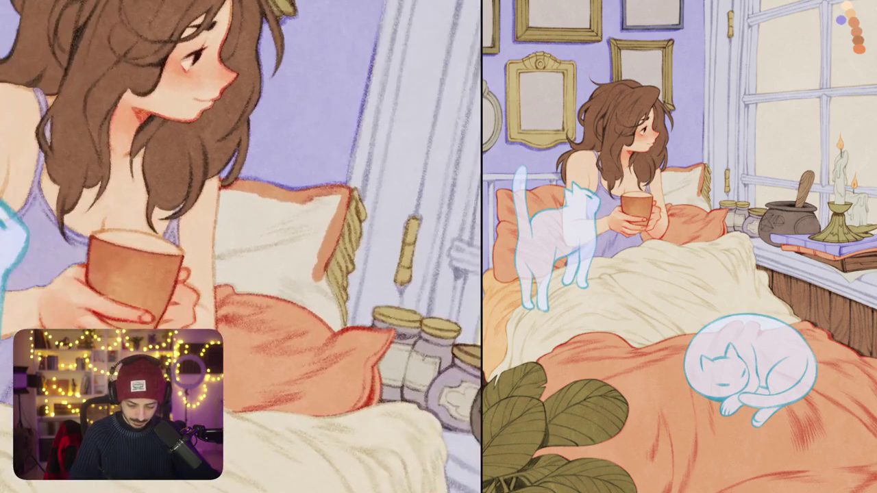
mouse_move(321, 270)
left_mouse_down()
mouse_move(337, 326)
mouse_move(268, 283)
left_mouse_up()
left_click_drag(282, 287, 233, 279)
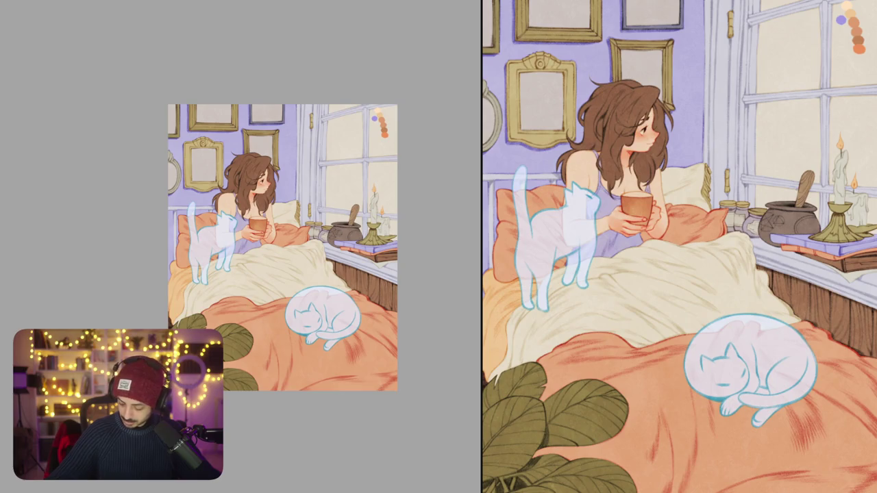
Step: Brush one short stroke next to the girl's head on the canvas
left_click_drag(274, 179, 292, 176)
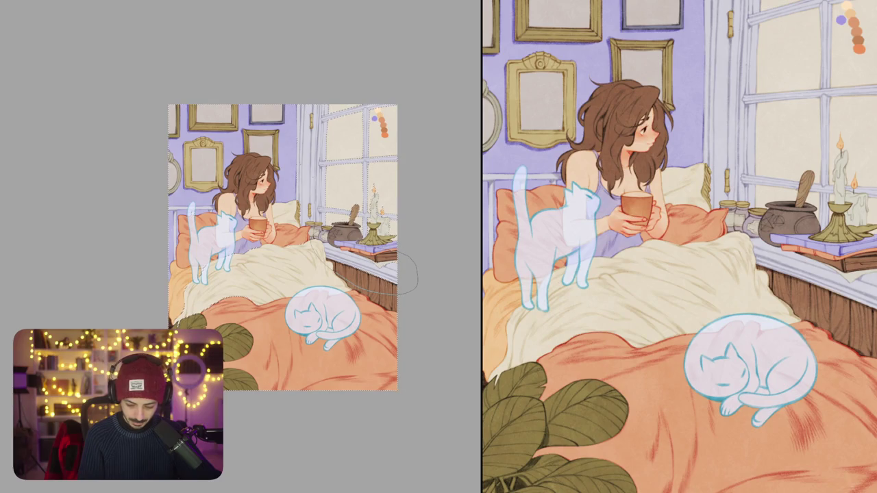
Step: Freehand-lasso the artwork and nudge it up-right, then back left and down
left_click_drag(168, 173, 384, 288)
left_click_drag(301, 341, 306, 291)
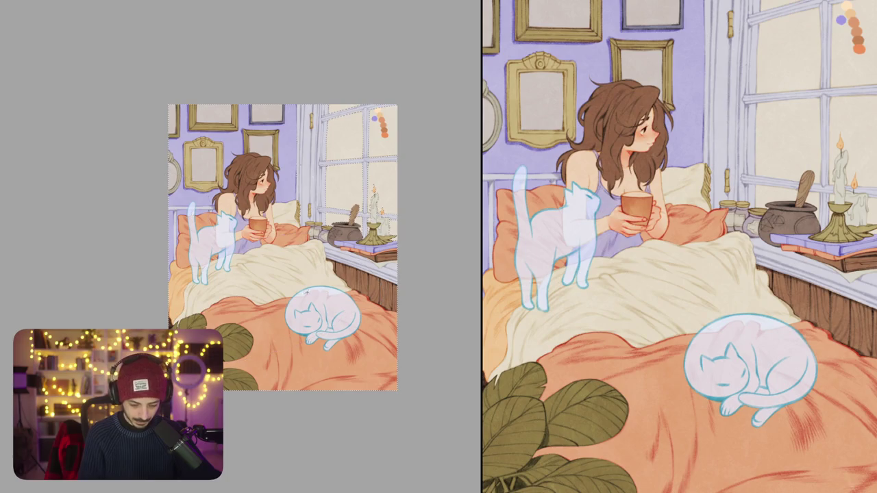
left_click_drag(414, 314, 430, 282)
left_click_drag(419, 277, 414, 303)
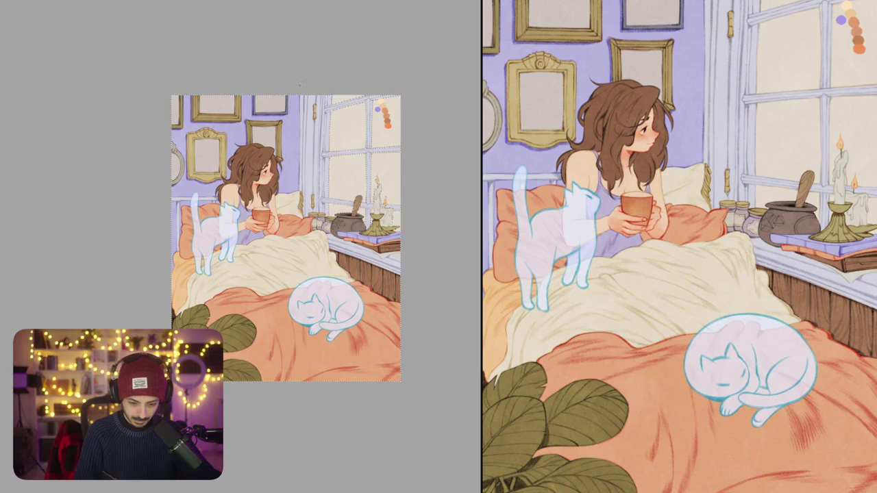
left_click_drag(368, 185, 348, 197)
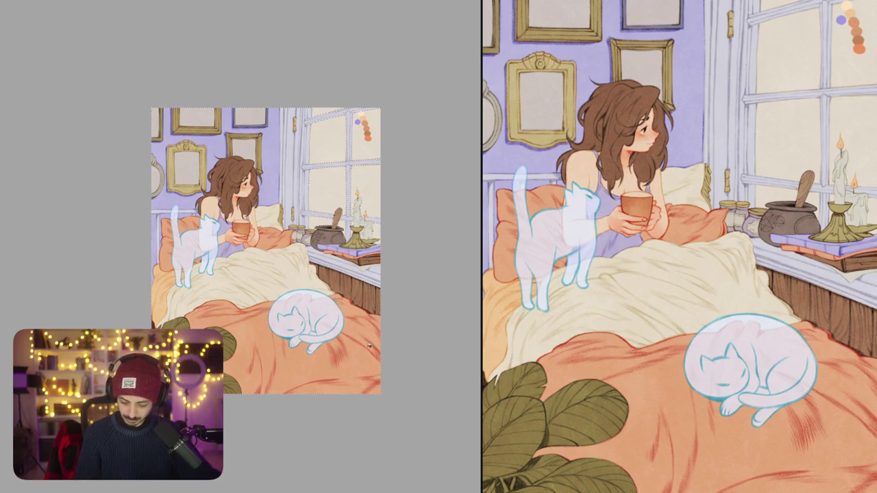
left_click_drag(337, 365, 402, 385)
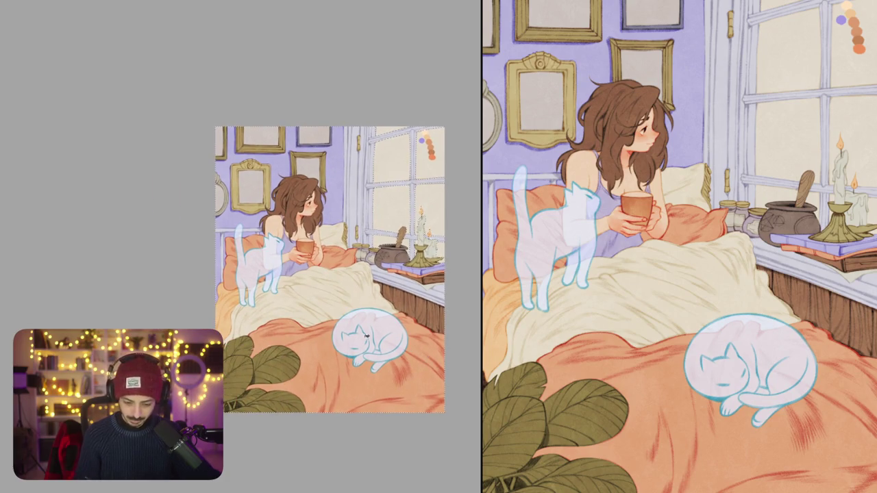
left_click_drag(392, 285, 348, 291)
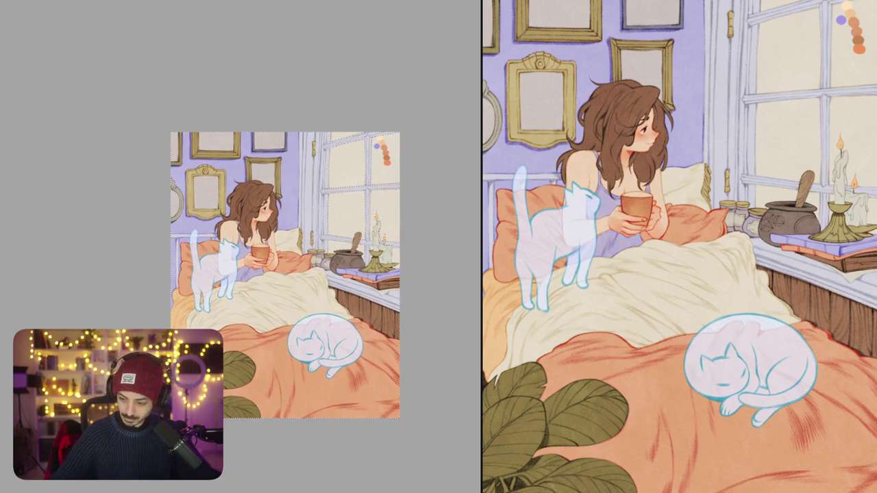
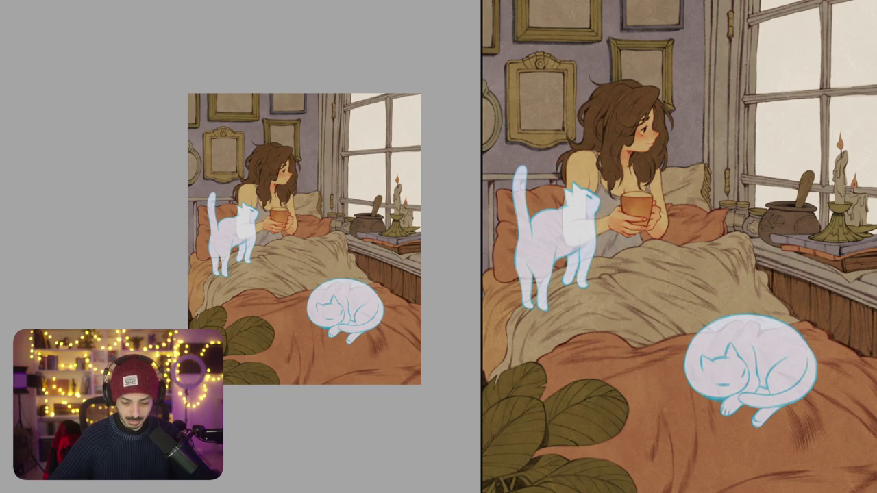
Step: Tilt, reset and pan the canvas view to frame the girl and the window
key("4")
key("5")
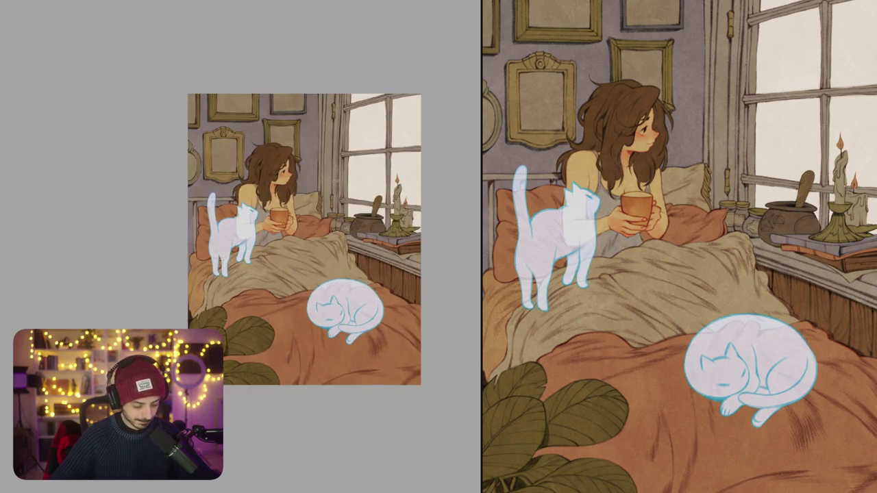
left_click_drag(342, 170, 344, 167)
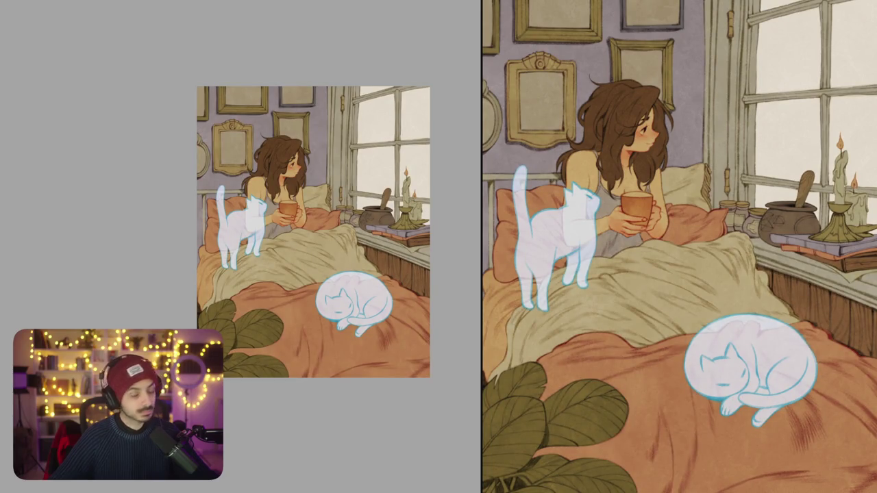
left_click_drag(401, 169, 358, 133)
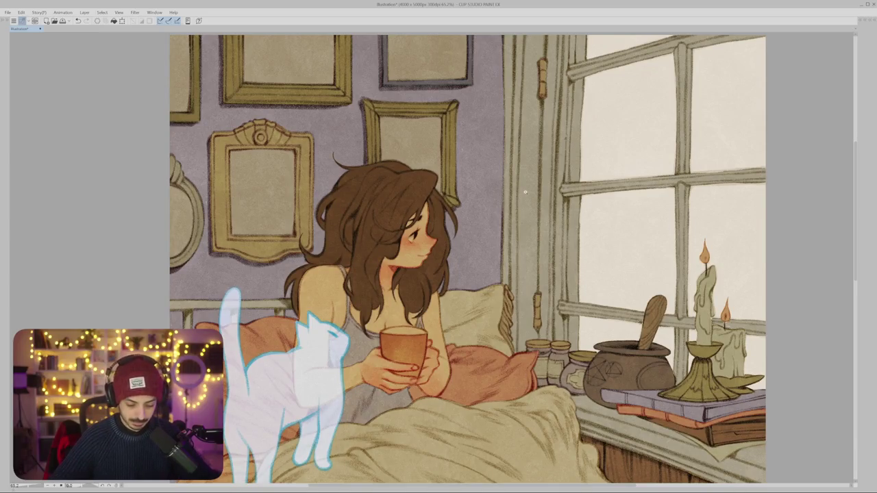
scroll(617, 130, "up", 1)
scroll(538, 131, "up", 1)
mouse_move(538, 132)
left_mouse_down()
mouse_move(501, 140)
mouse_move(510, 143)
left_mouse_up()
Step: Make Layer 7 the active layer and shift the view up onto the window
key("Tab")
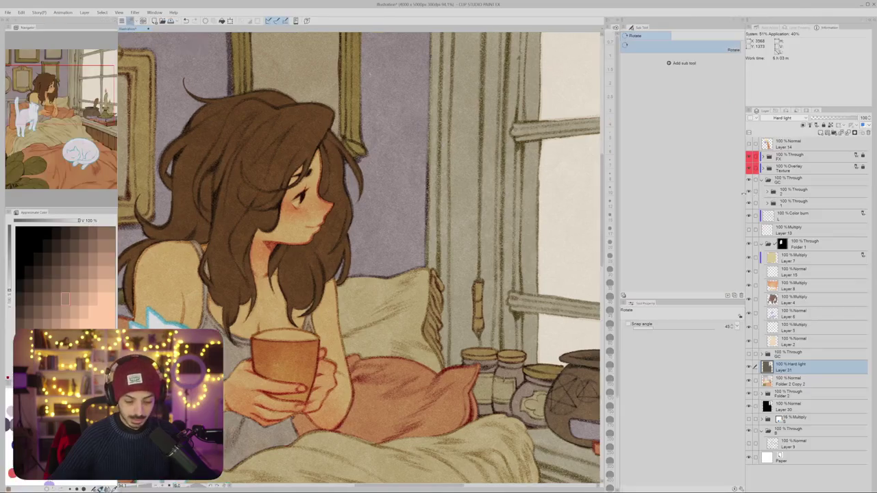
left_click(795, 257)
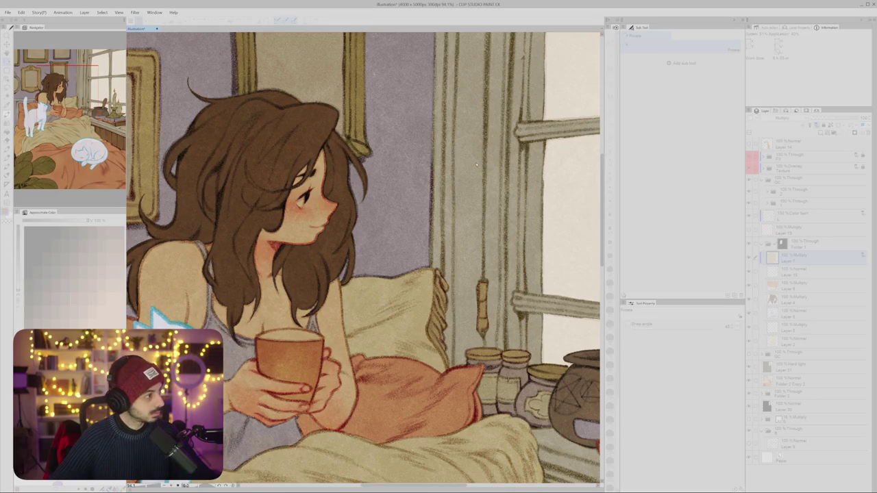
key("Tab")
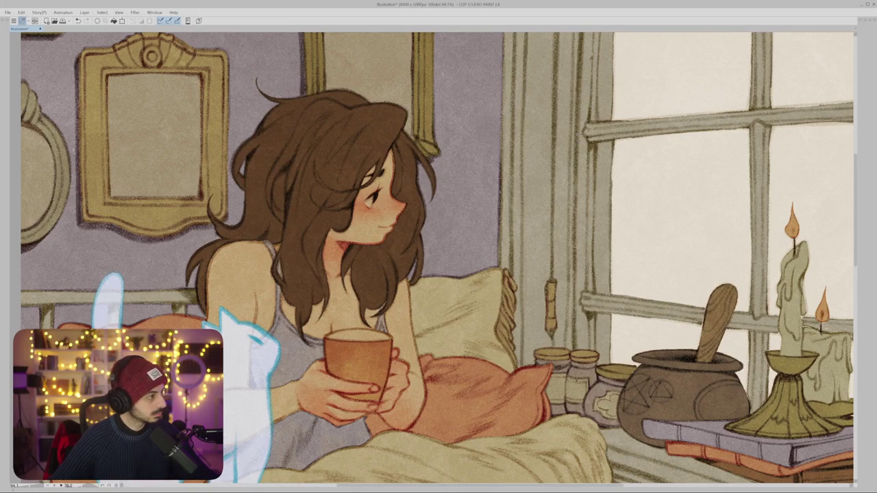
left_click_drag(663, 240, 663, 204)
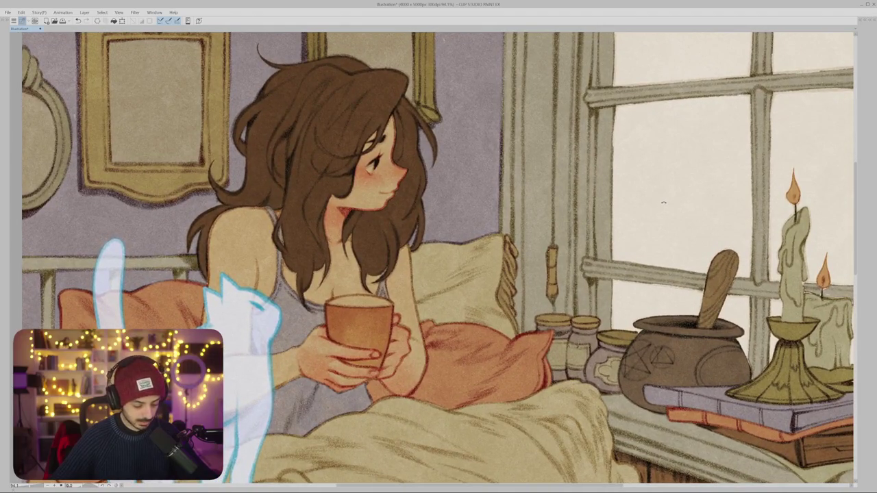
key("Tab")
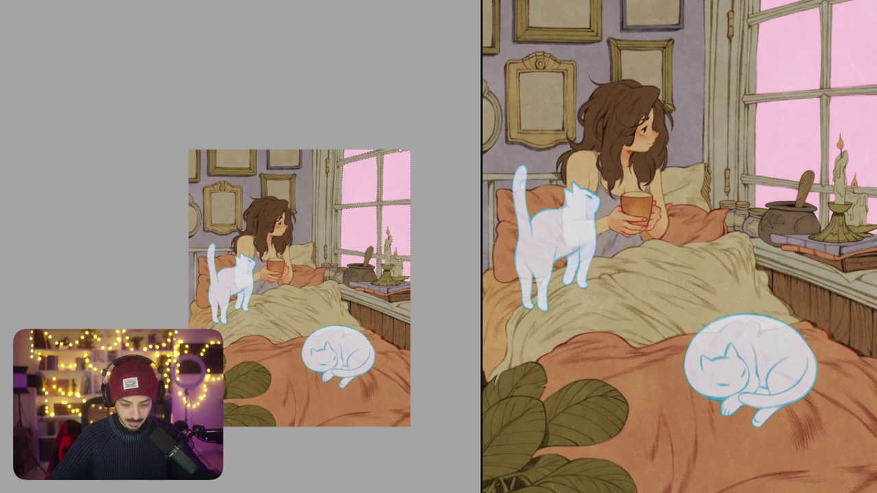
Step: Clear the pink window panes to white and tint them a warm cream
left_click_drag(395, 149, 393, 166)
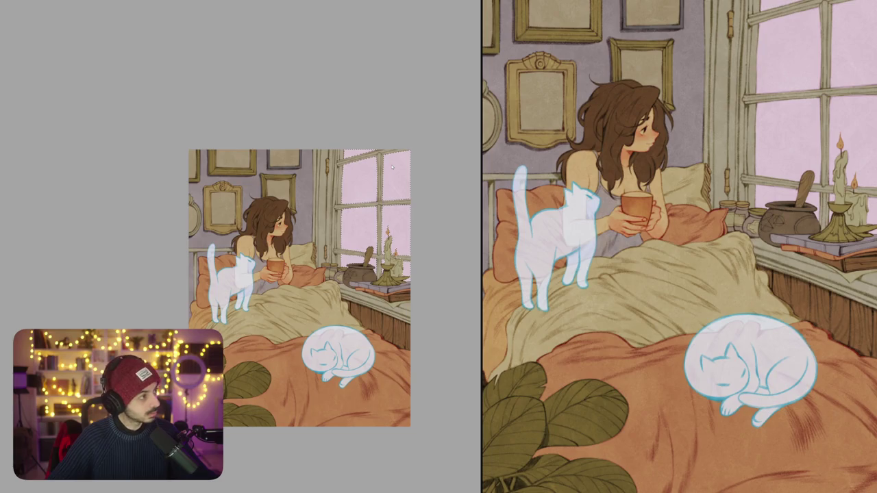
key("Delete")
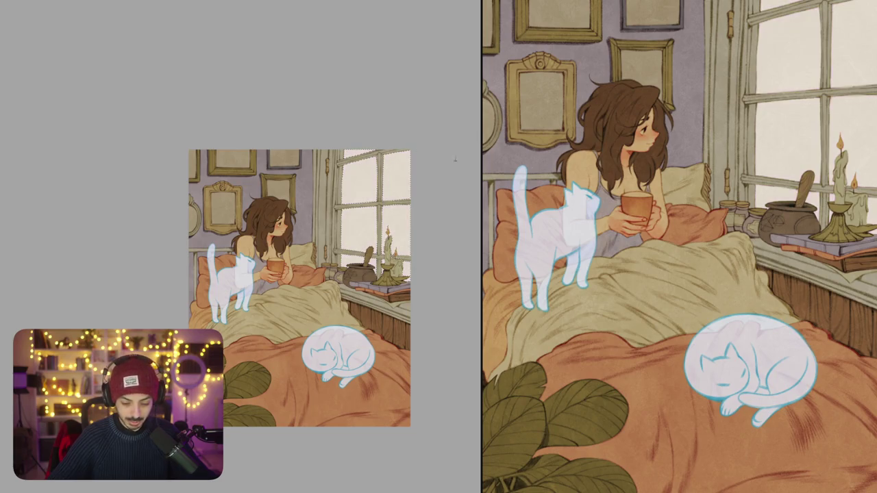
left_click_drag(409, 149, 393, 169)
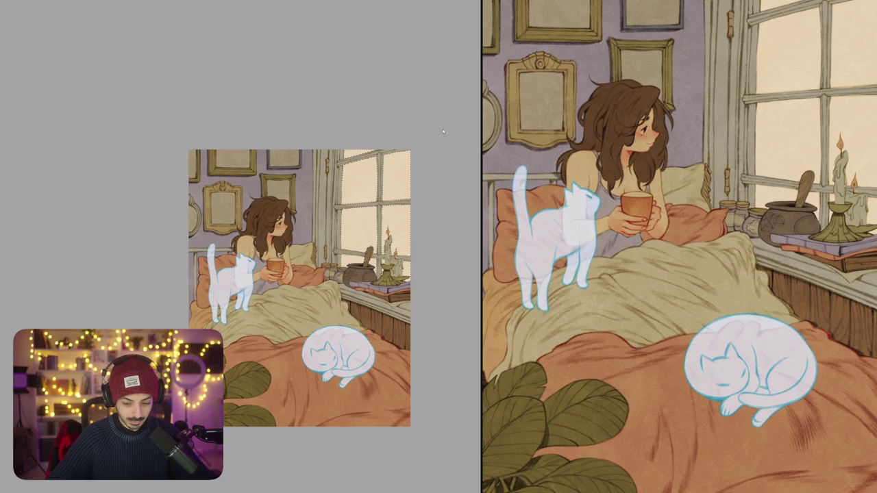
Step: Zoom and pan the canvas until the girl's face and eye fill the view
scroll(323, 197, "up", 3)
scroll(339, 187, "up", 2)
scroll(337, 189, "down", 5)
scroll(337, 189, "down", 2)
left_click_drag(337, 189, 288, 226)
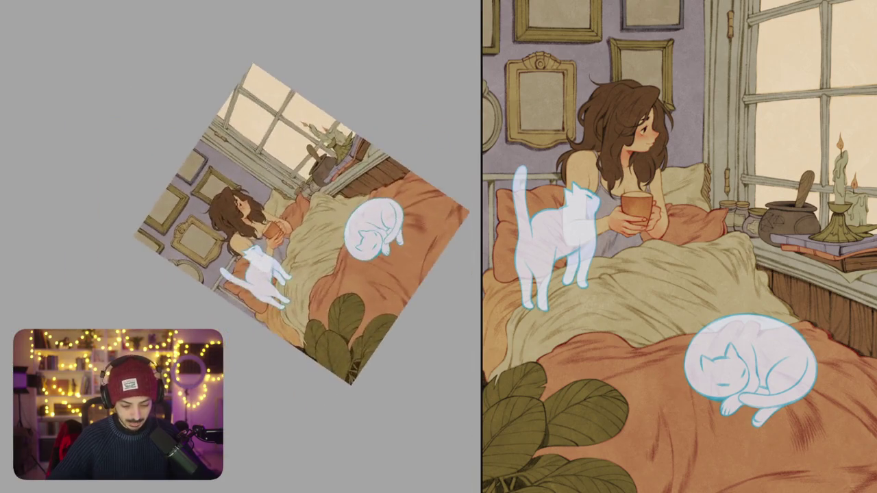
key("Escape")
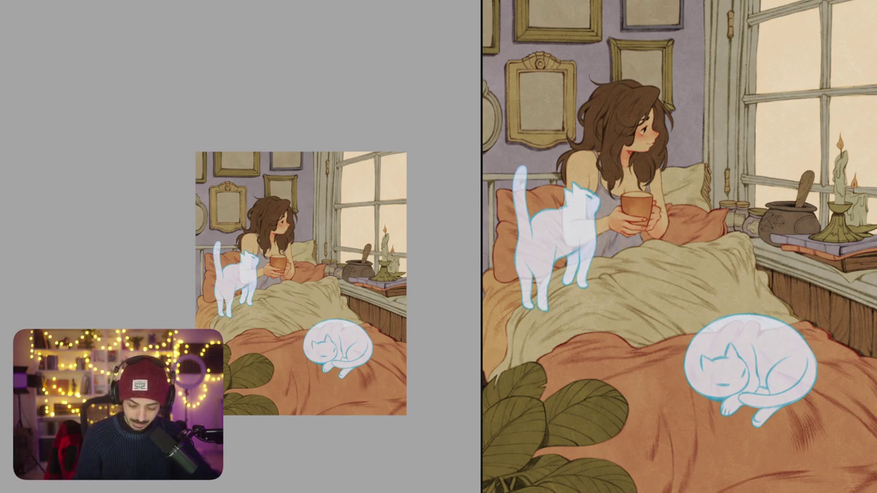
left_click_drag(300, 284, 336, 222)
left_click_drag(295, 336, 260, 267)
key("Escape")
left_click_drag(336, 219, 323, 259)
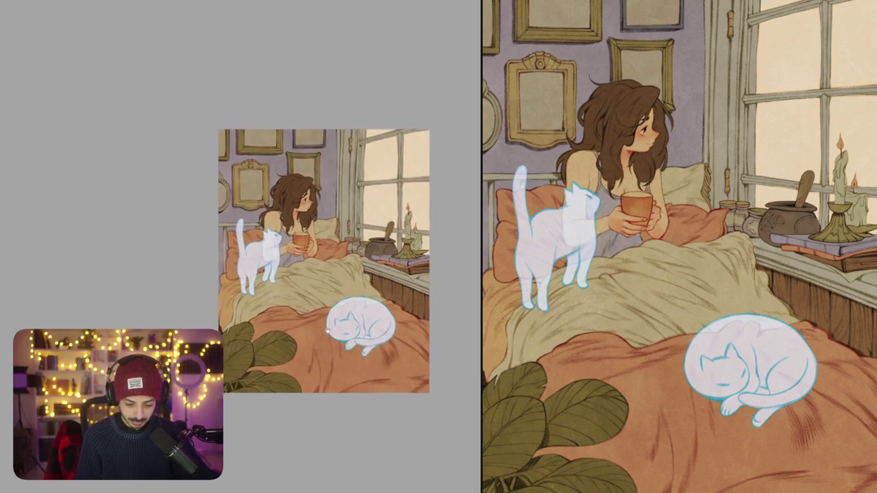
scroll(304, 211, "up", 10)
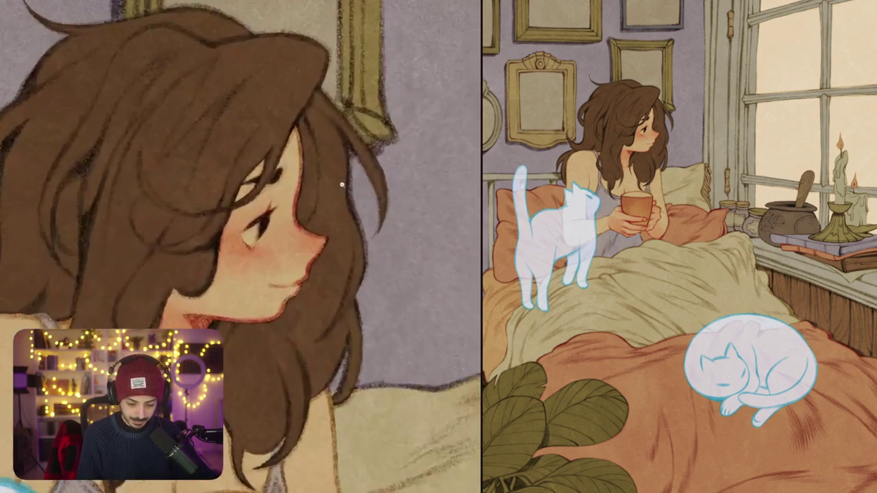
left_click_drag(333, 223, 357, 261)
scroll(252, 265, "up", 4)
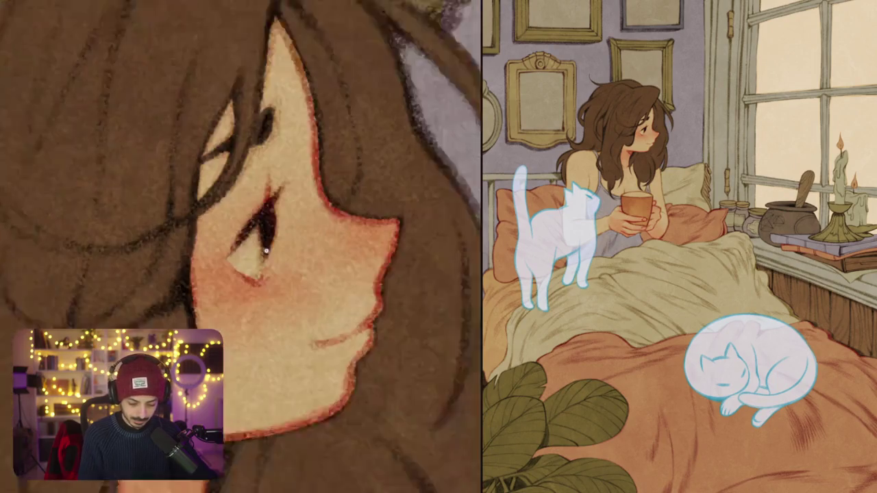
scroll(252, 266, "up", 2)
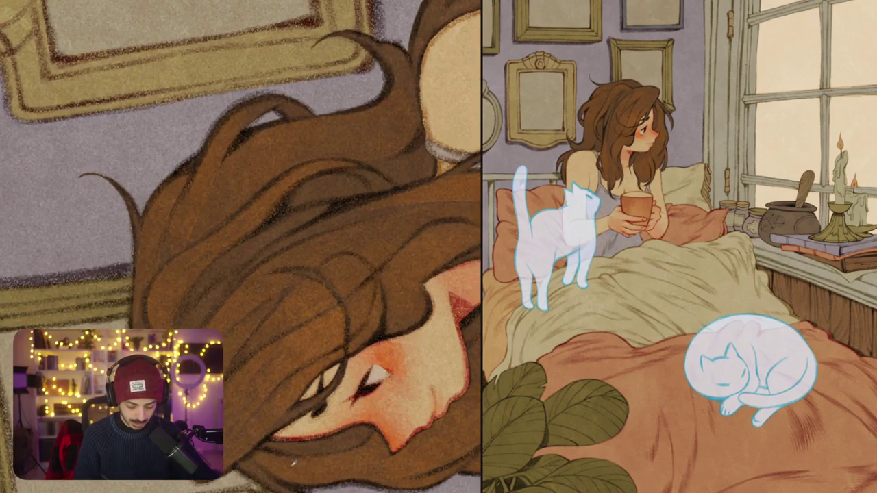
Step: Paint dark shading strokes across the girl's hair, undoing and redoing the first attempt
left_click_drag(306, 189, 289, 207)
left_click_drag(337, 174, 303, 202)
key("ctrl+z")
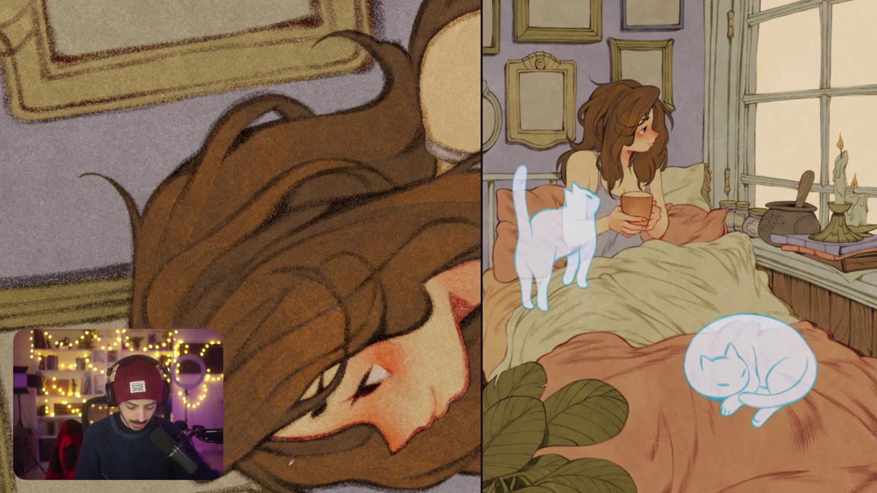
left_click_drag(326, 177, 286, 205)
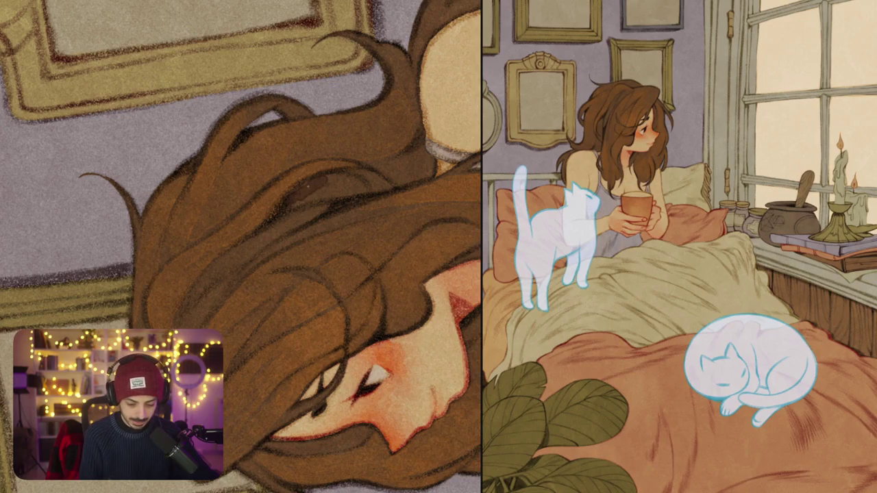
mouse_move(327, 187)
left_mouse_down()
mouse_move(284, 215)
mouse_move(309, 203)
left_mouse_up()
left_click_drag(356, 177, 322, 200)
scroll(241, 246, "down", 5)
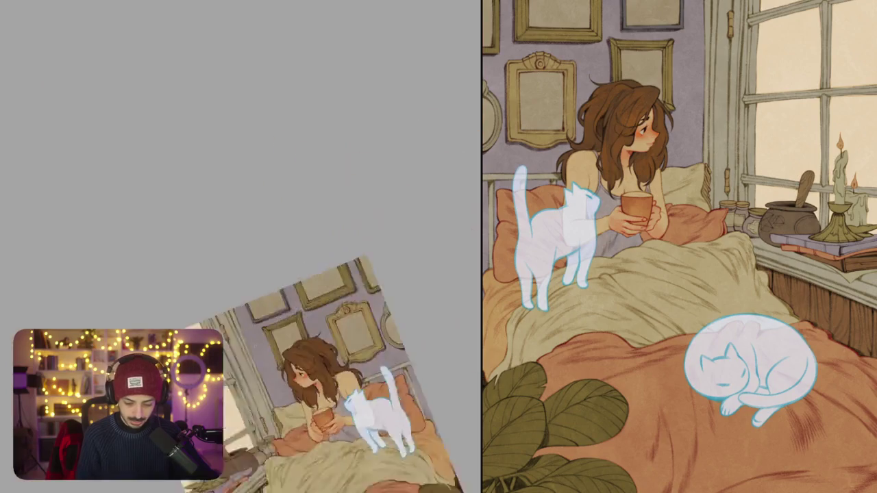
scroll(241, 246, "up", 3)
Step: Zoom in and dab four short dark strands into the girl's hair
scroll(241, 247, "up", 5)
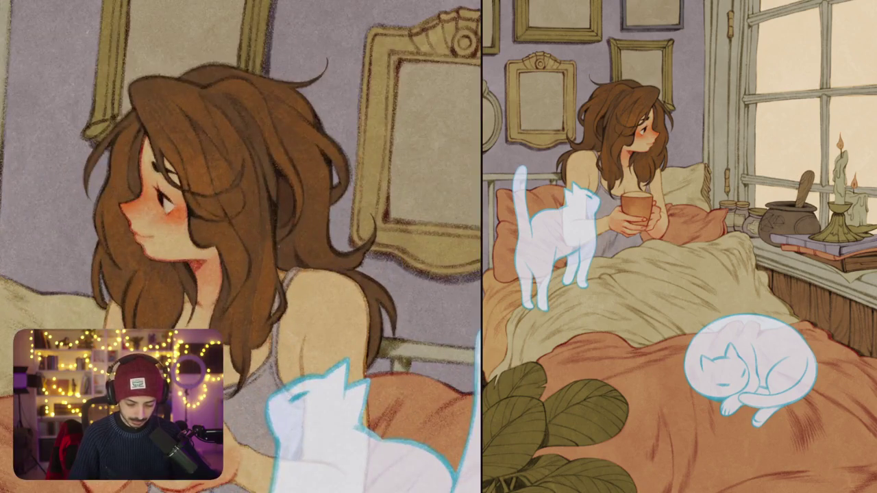
left_click_drag(288, 240, 287, 261)
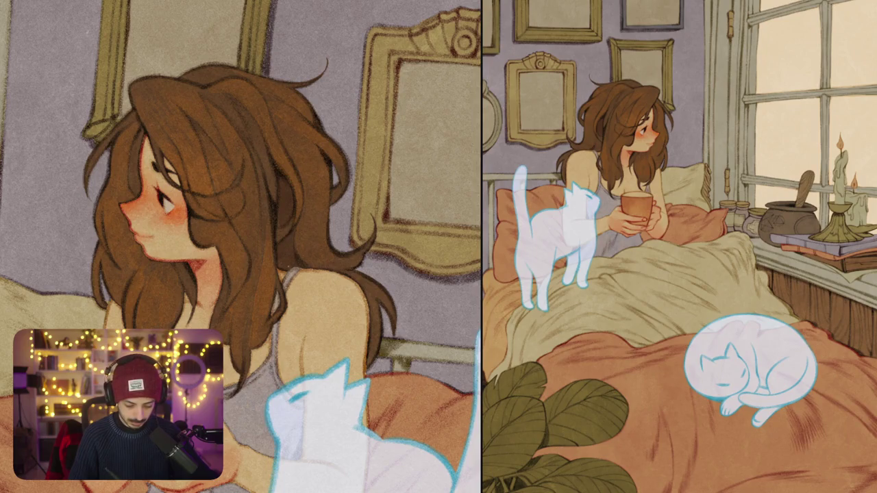
scroll(240, 247, "up", 1)
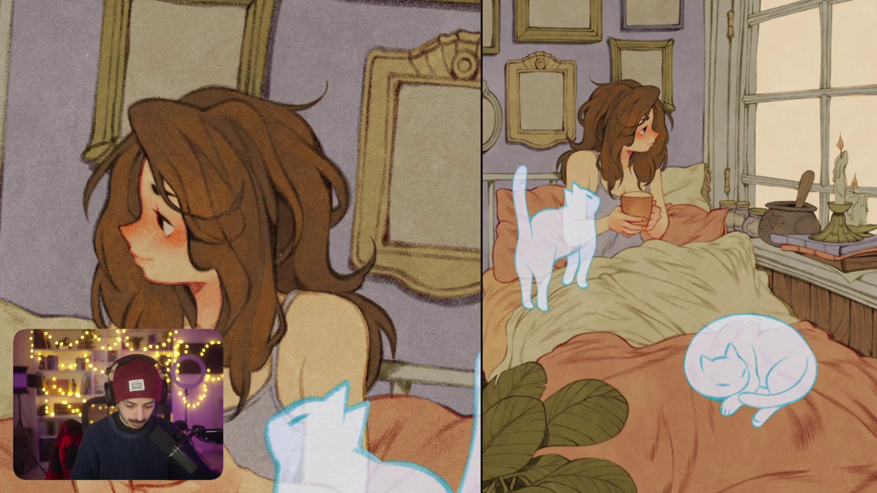
left_click_drag(283, 258, 276, 264)
left_click_drag(260, 185, 273, 219)
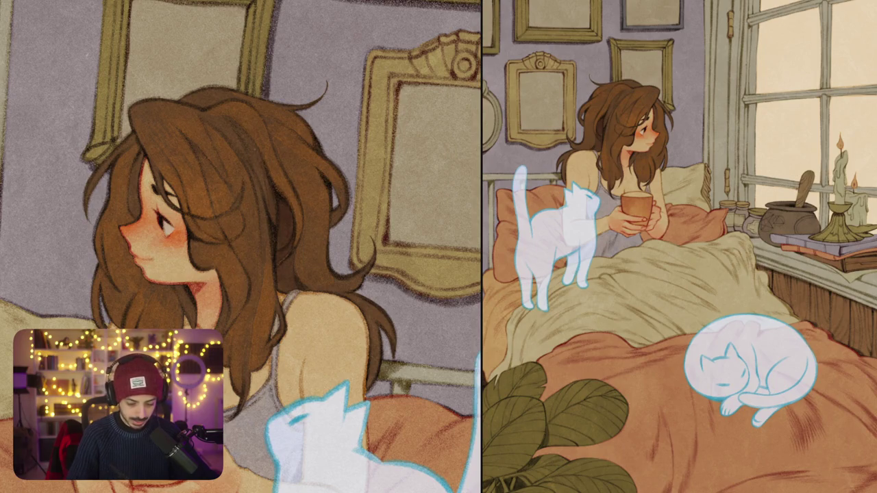
left_click_drag(251, 135, 254, 144)
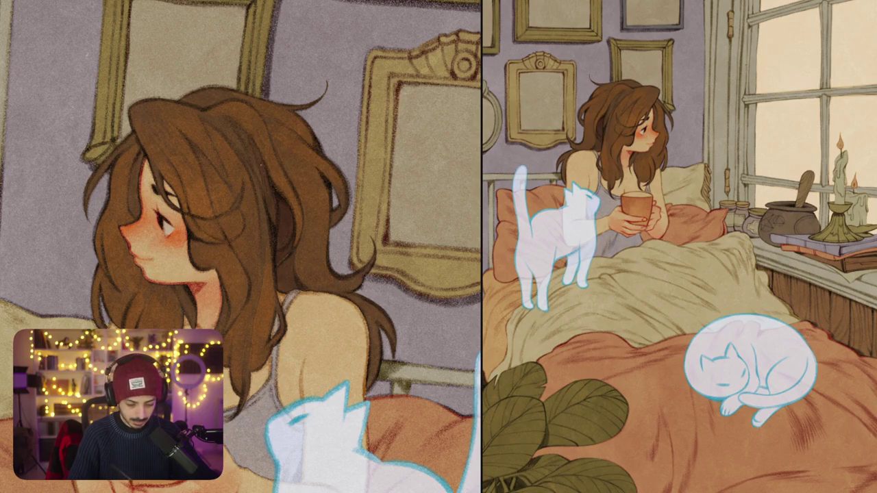
left_click_drag(278, 183, 312, 206)
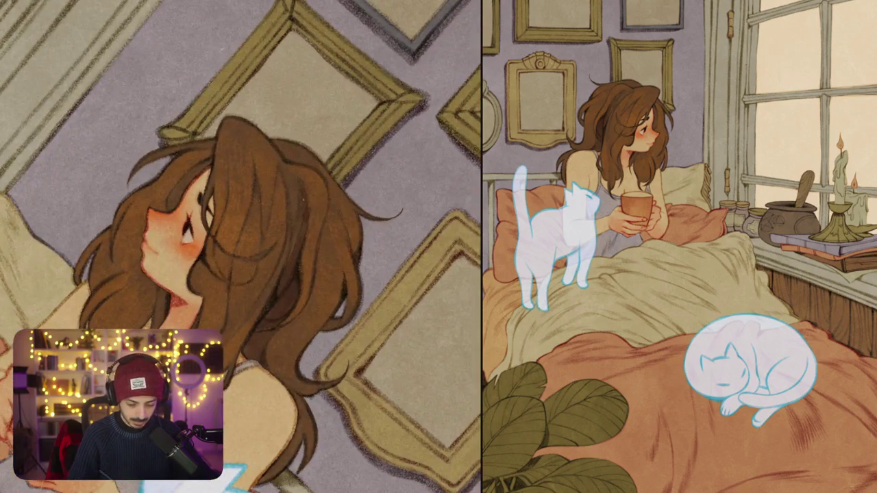
Step: Draw two thin dark strands down the girl's hair on the rotated canvas
left_click_drag(301, 226, 291, 251)
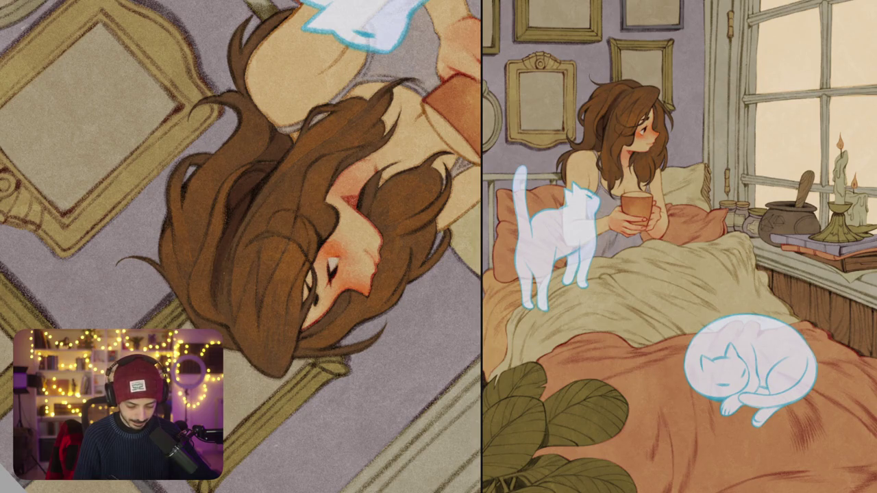
left_click_drag(227, 274, 227, 301)
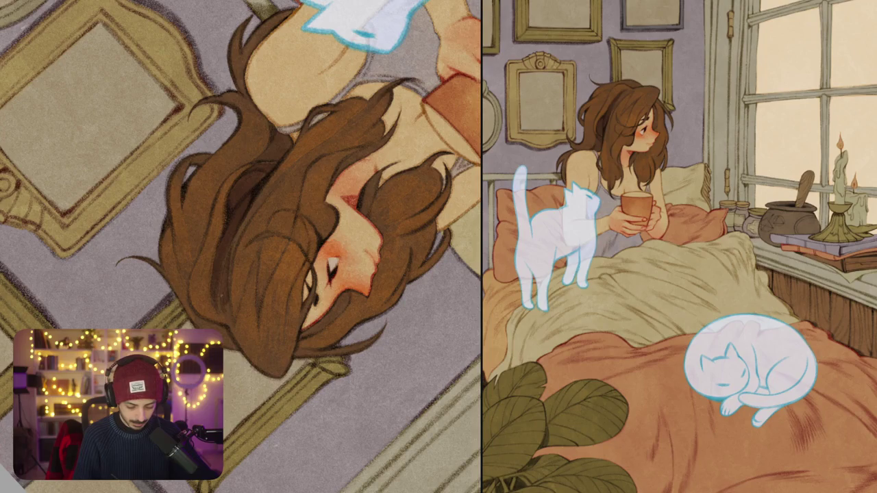